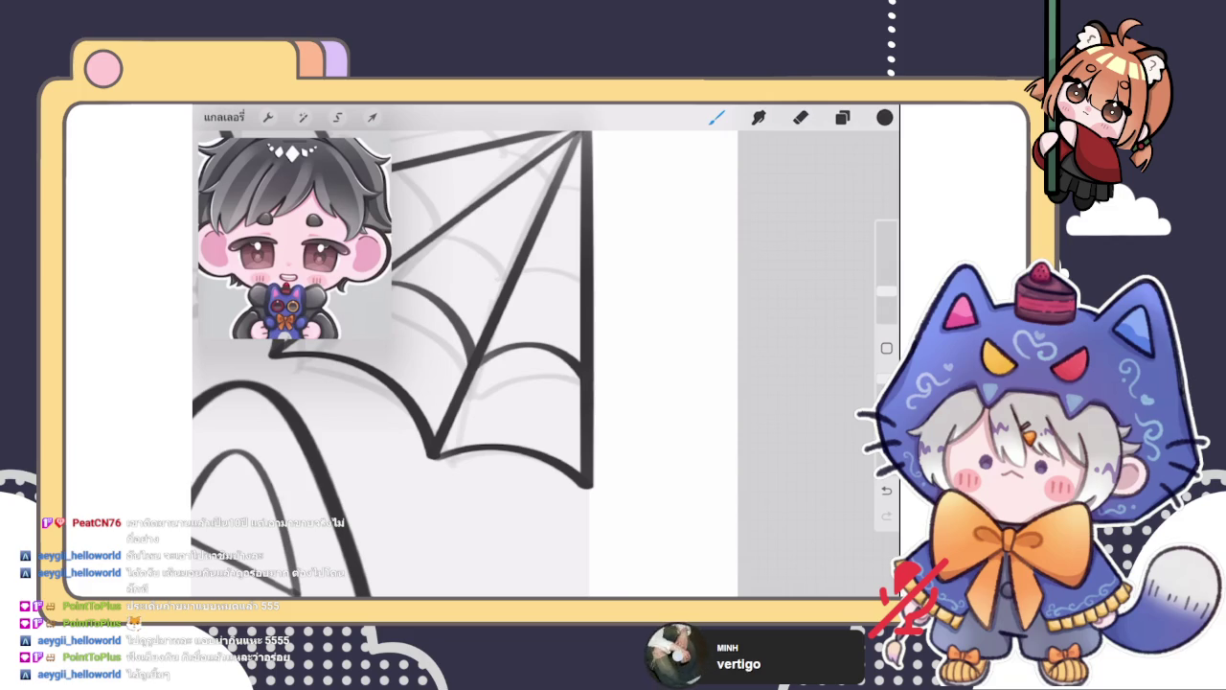
Draw curved strands between the upper web lines, redrawing the misplaced lower and middle ones
left_click(842, 117)
left_click(842, 117)
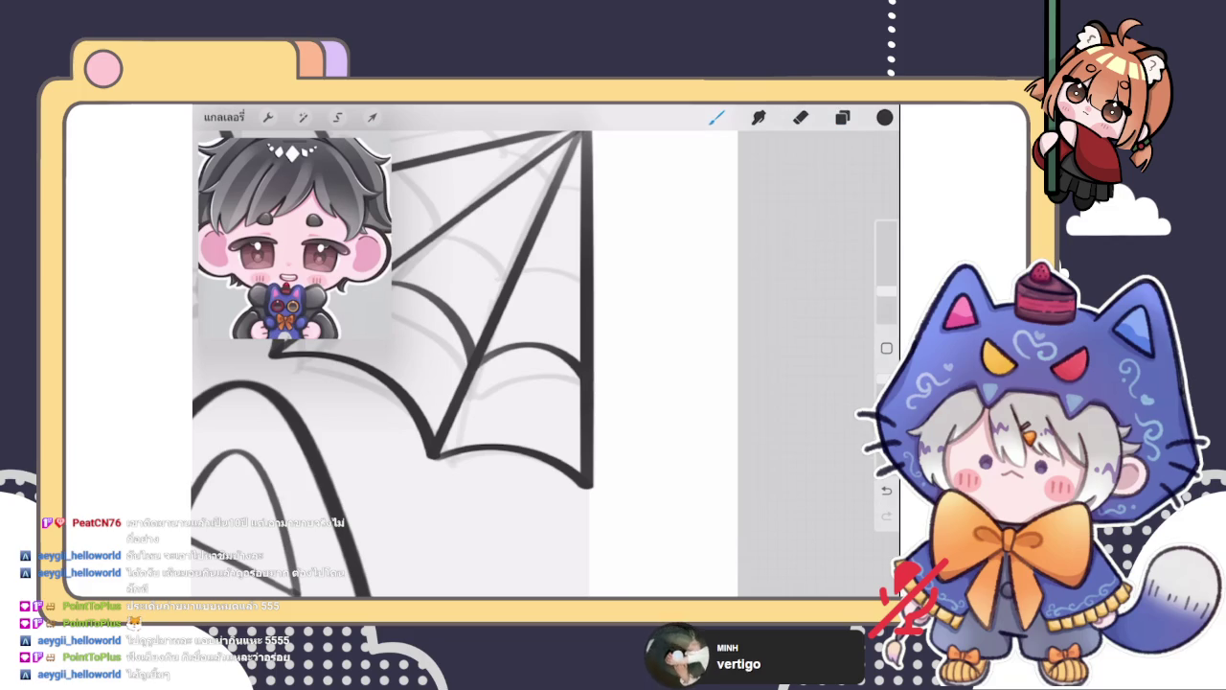
left_click_drag(479, 287, 551, 431)
mouse_move(490, 276)
left_mouse_down()
mouse_move(502, 318)
mouse_move(544, 368)
left_mouse_up()
key("ctrl+z")
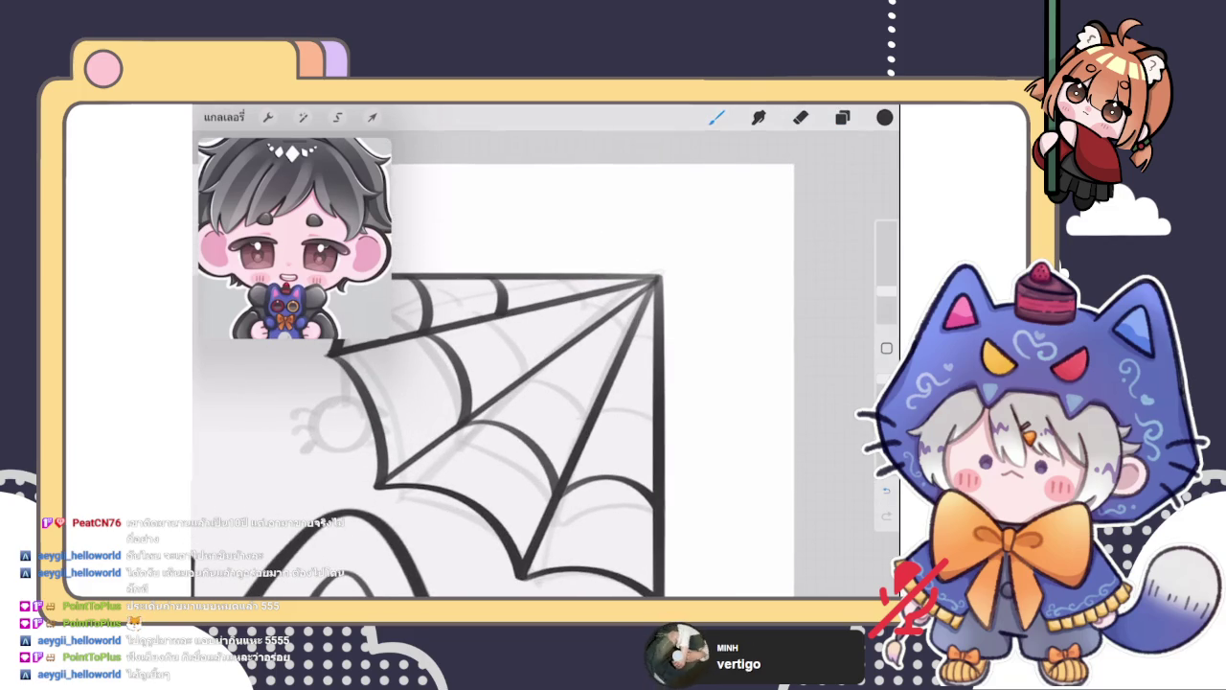
left_click_drag(498, 312, 535, 374)
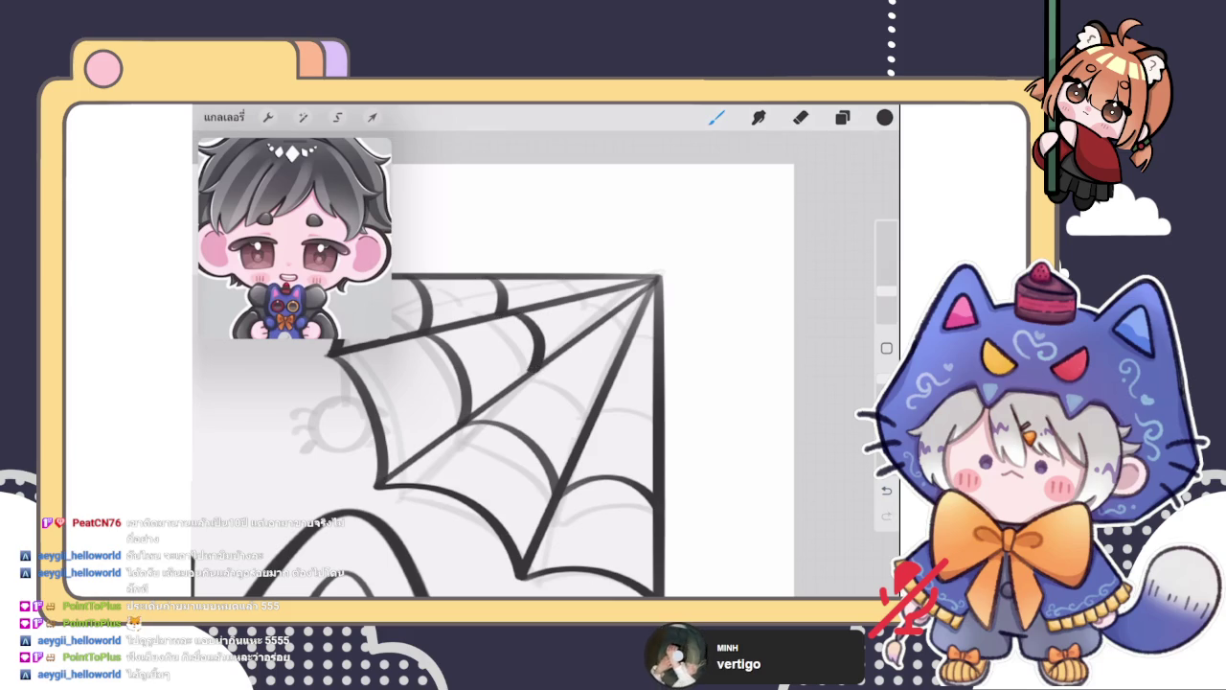
key("ctrl+z")
mouse_move(505, 316)
left_mouse_down()
mouse_move(532, 372)
mouse_move(590, 421)
left_mouse_up()
key("ctrl+z")
Redraw the curved strands across the lower part of the web until they sit right
scroll(536, 402, "up", 2)
key("ctrl+z")
left_click_drag(522, 360, 613, 443)
key("ctrl+z")
key("ctrl+shift+z")
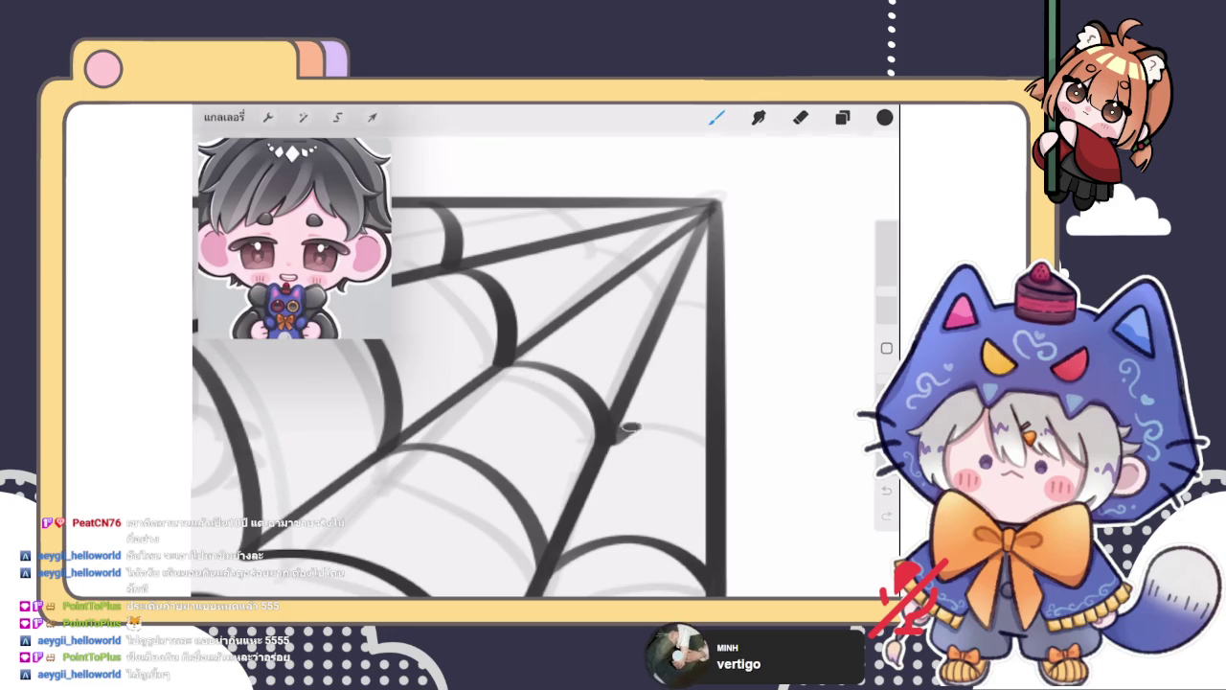
scroll(574, 402, "up", 3)
key("ctrl+z")
left_click_drag(548, 385, 678, 449)
key("ctrl+z")
left_click_drag(540, 388, 676, 432)
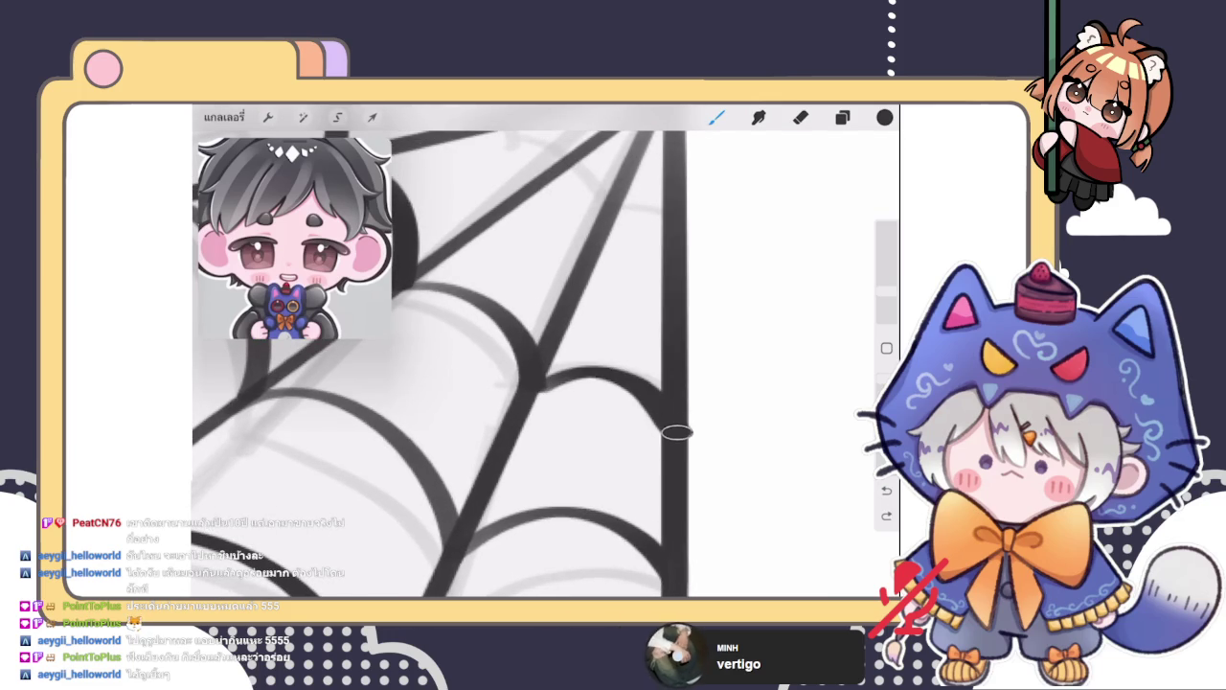
Try the eraser at an adjusted size, then undo that change
key("e")
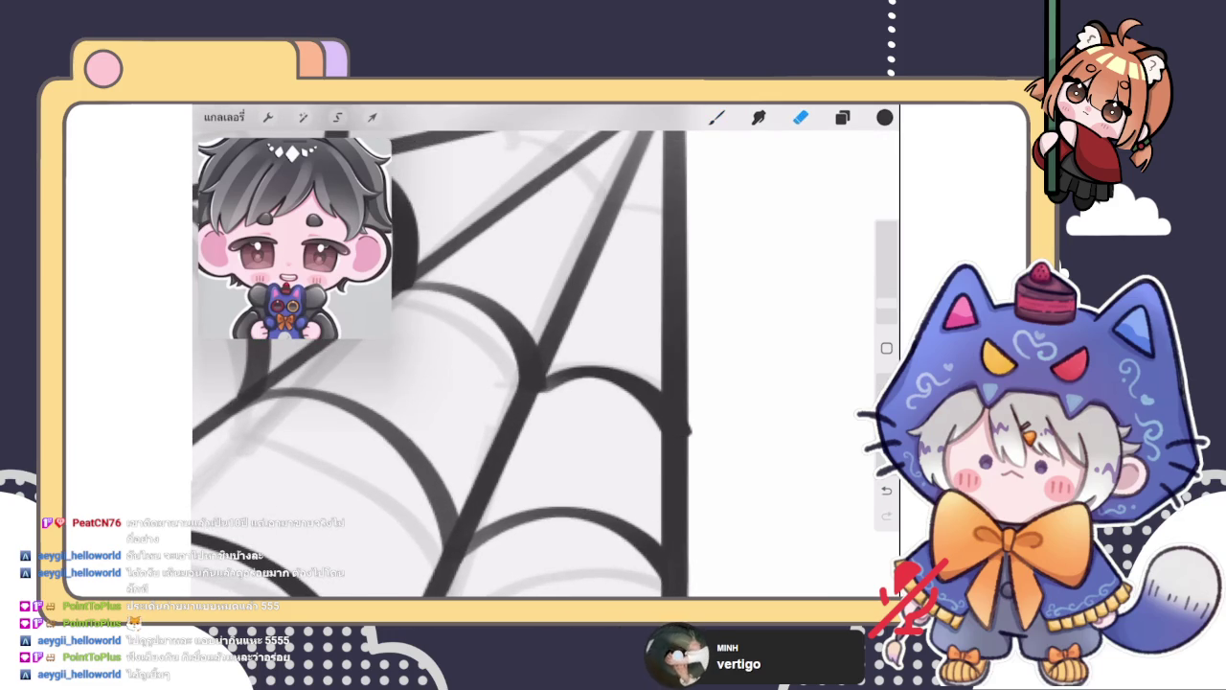
left_click_drag(886, 303, 887, 309)
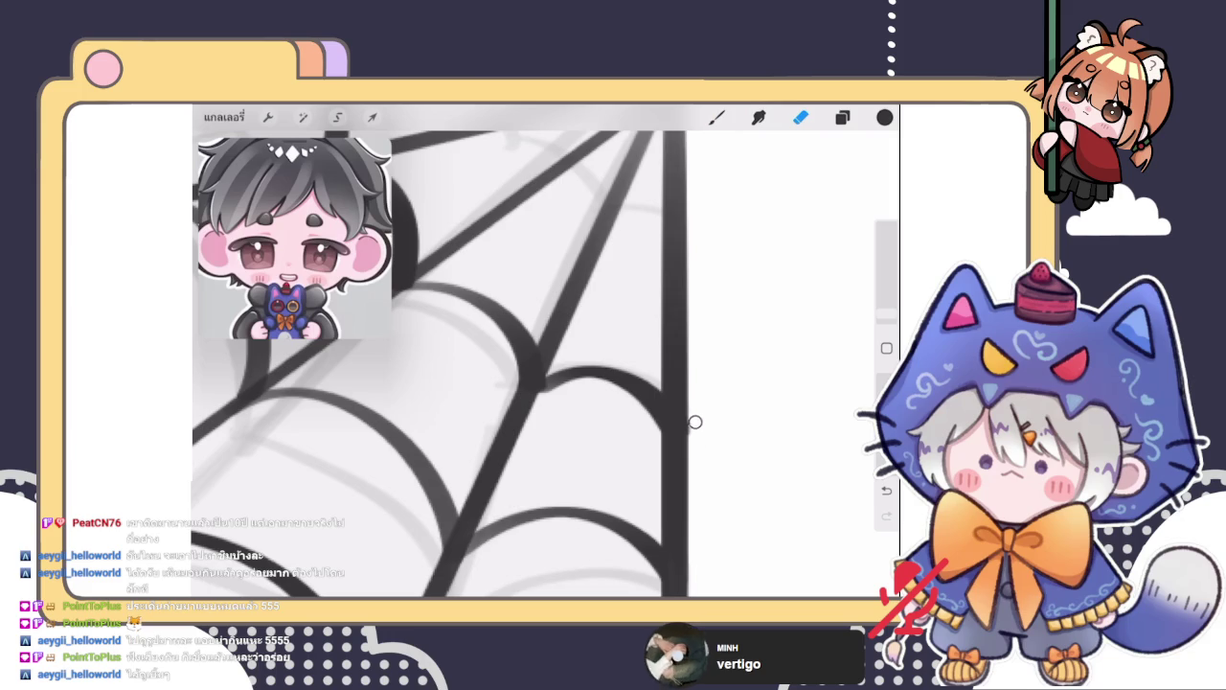
key("ctrl+z")
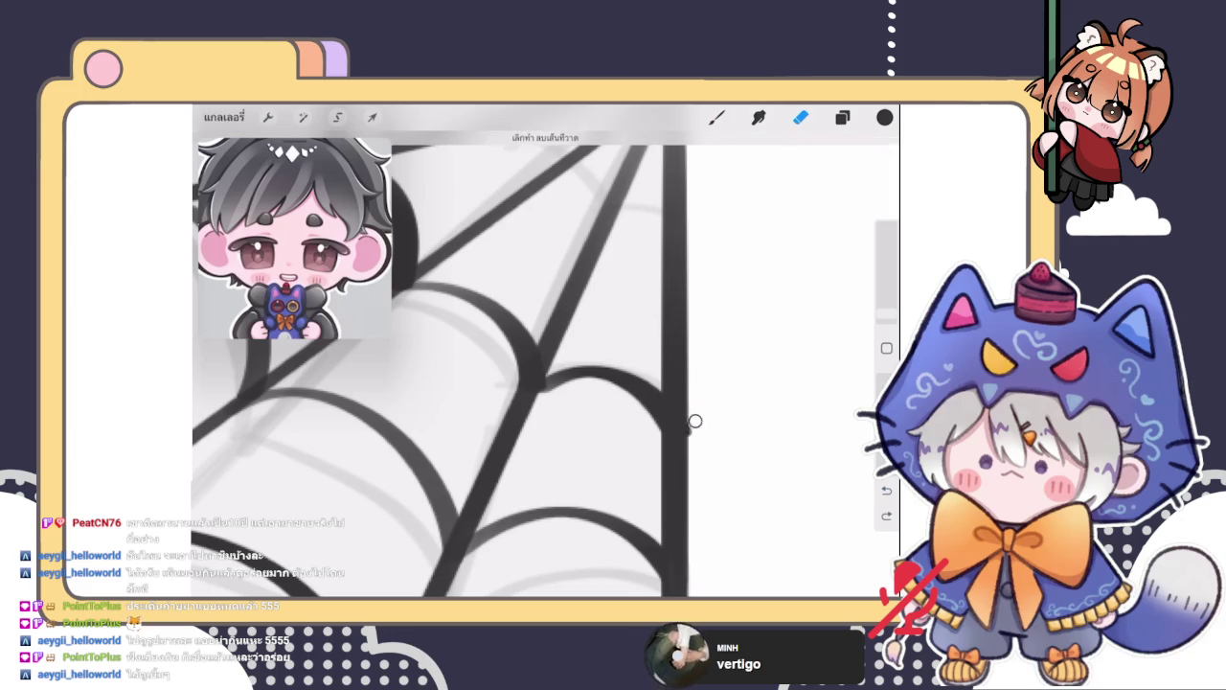
scroll(613, 383, "down", 5)
scroll(496, 412, "down", 3)
scroll(496, 412, "up", 2)
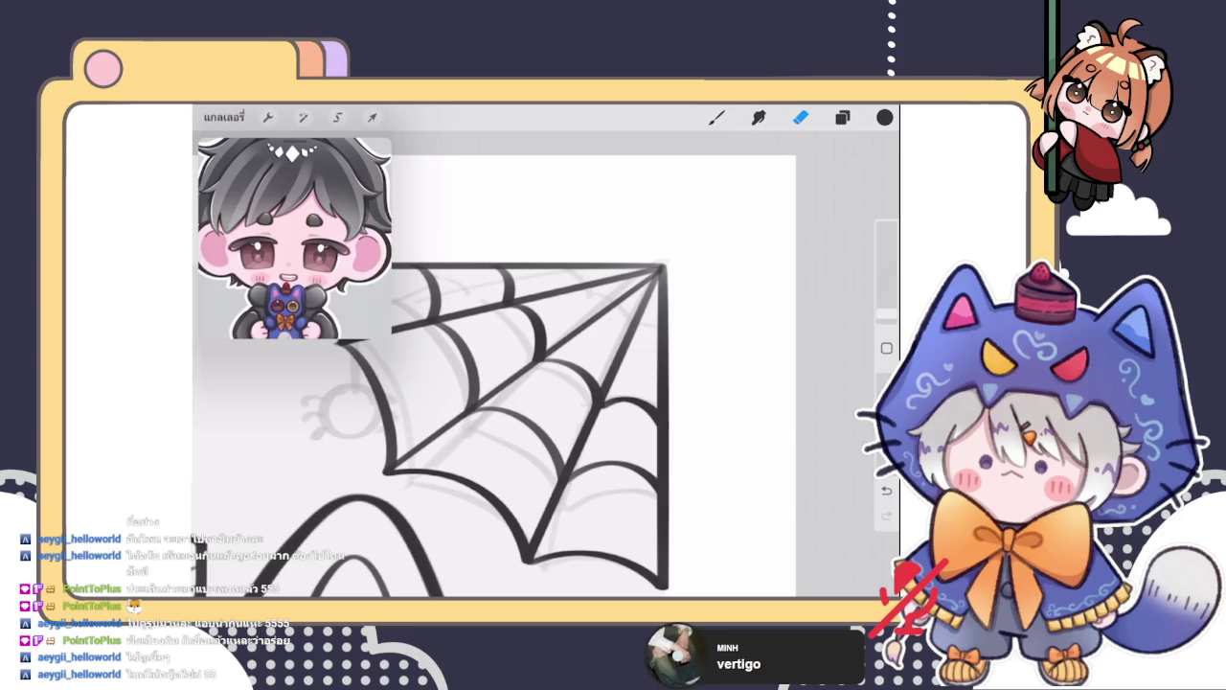
Ink two short arcs between the web's upper radial lines, then view the whole drawing
key("b")
left_click_drag(571, 267, 581, 289)
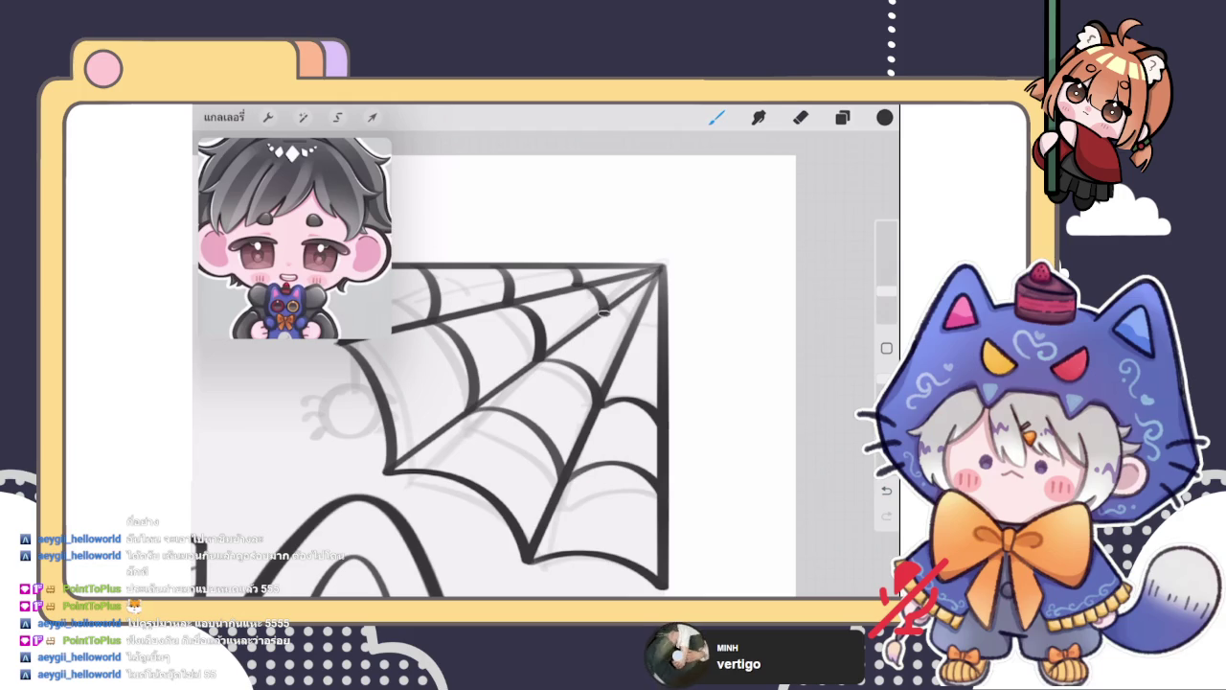
mouse_move(606, 308)
left_mouse_down()
mouse_move(630, 328)
mouse_move(667, 324)
left_mouse_up()
scroll(431, 402, "up", 3)
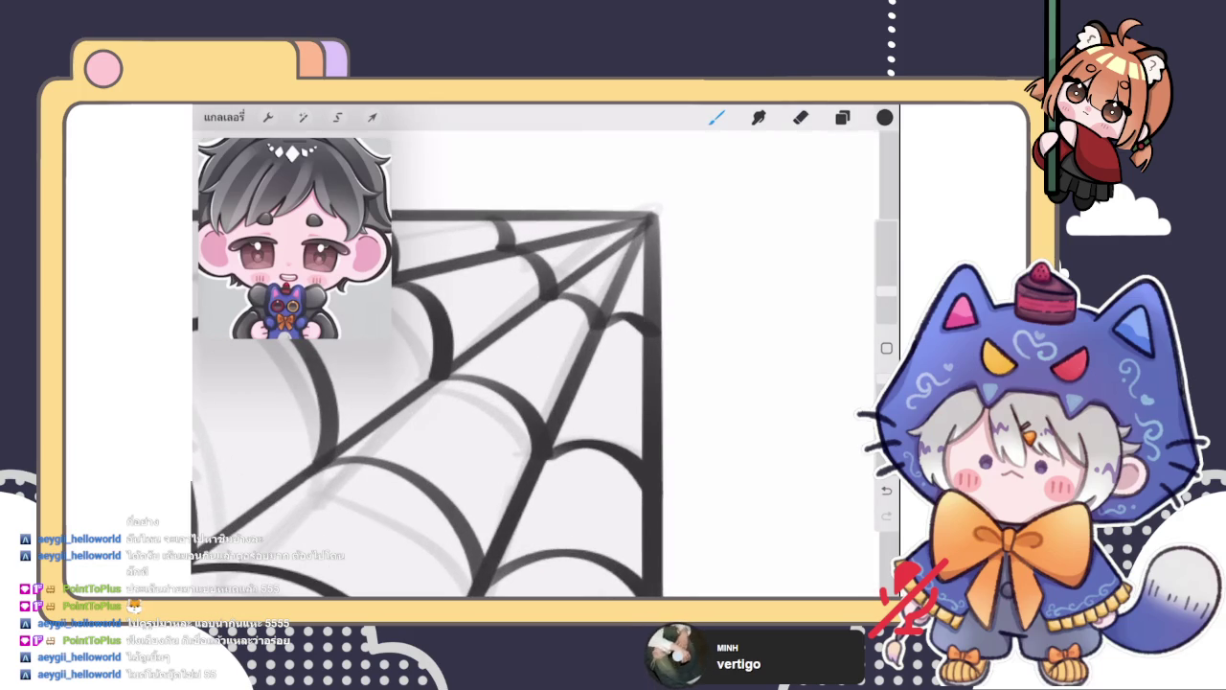
scroll(431, 403, "down", 5)
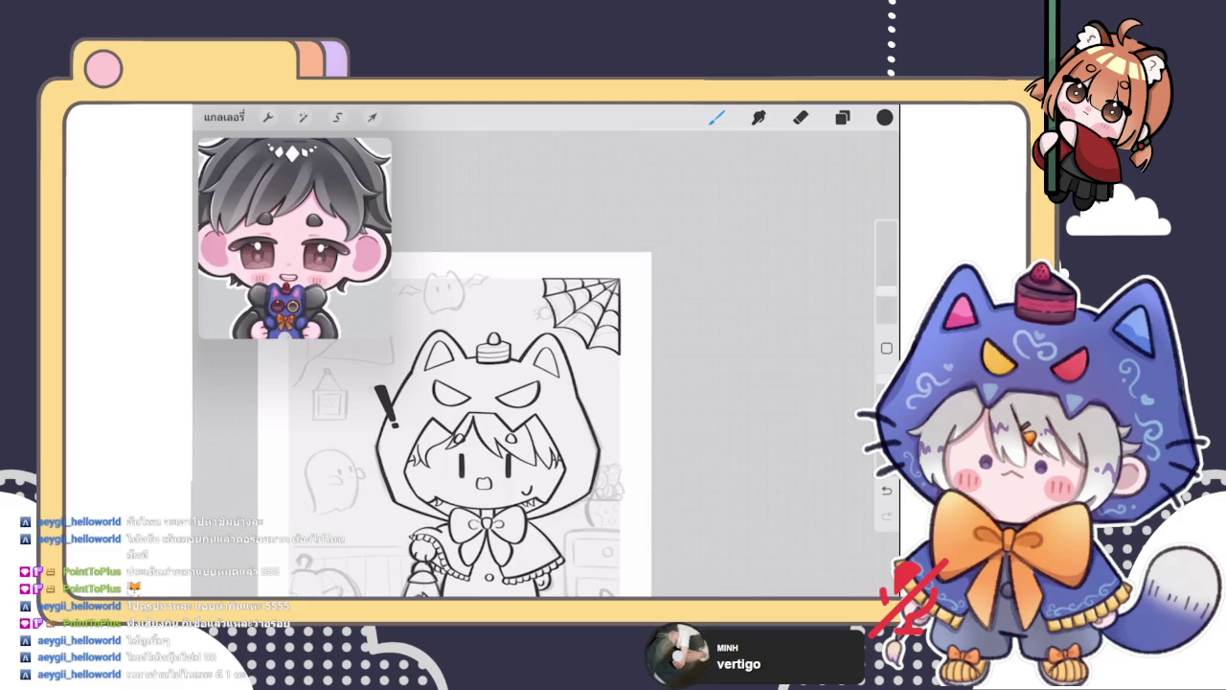
Make spider-web layer 55 the active layer and switch to the eraser
left_click(842, 117)
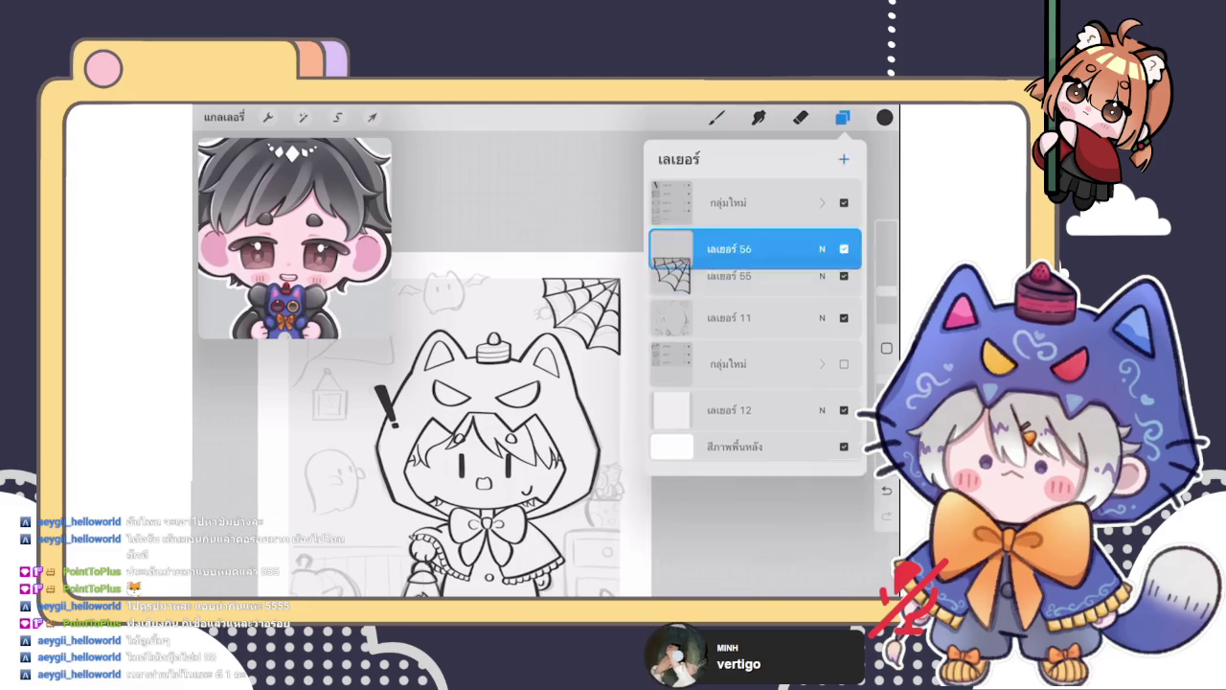
left_click(842, 117)
scroll(582, 316, "up", 3)
scroll(581, 316, "up", 2)
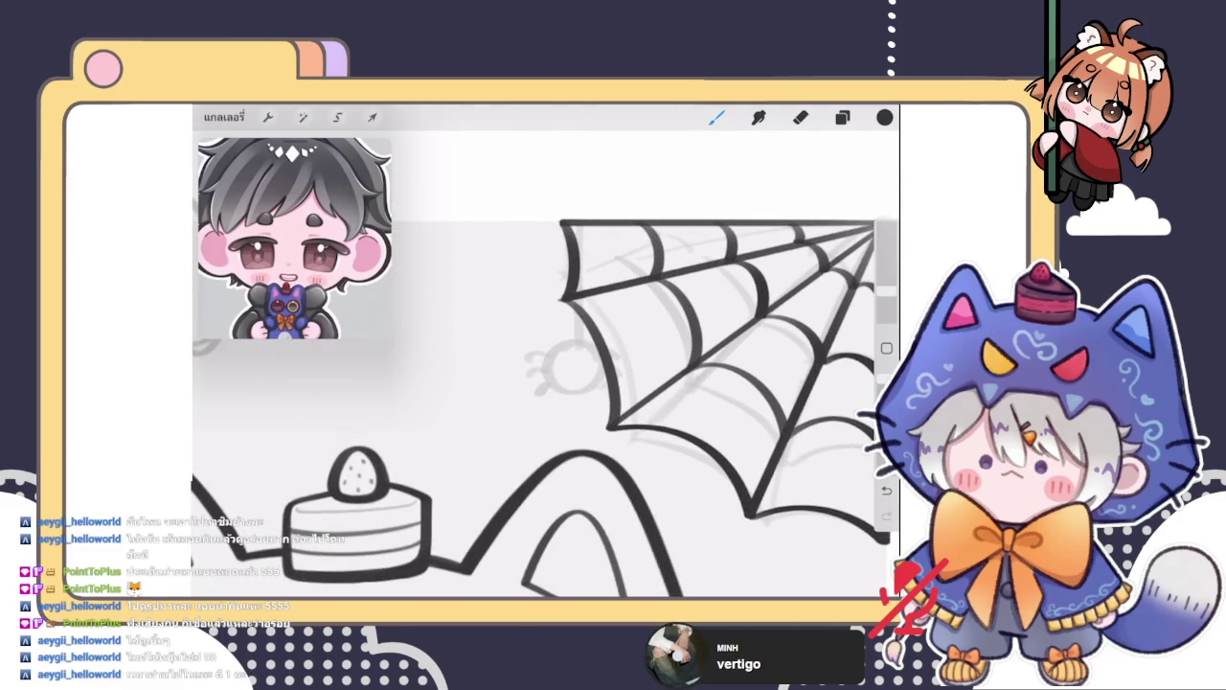
scroll(546, 373, "up", 3)
left_click(842, 117)
left_click(728, 290)
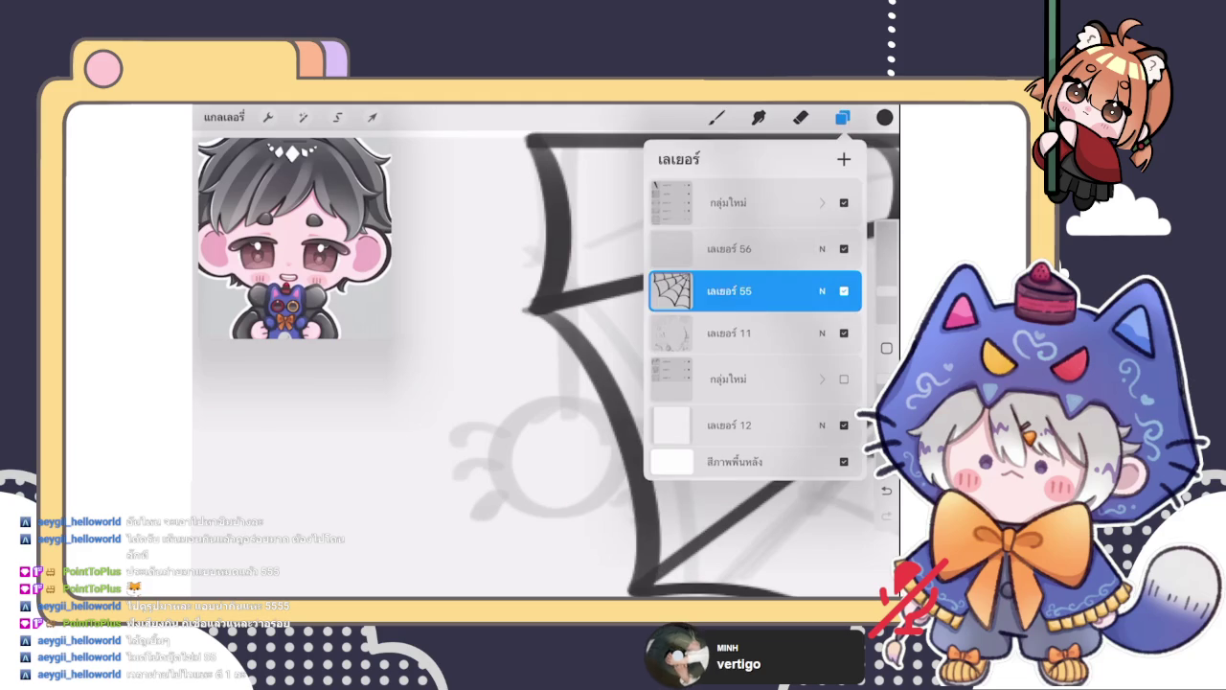
left_click(716, 116)
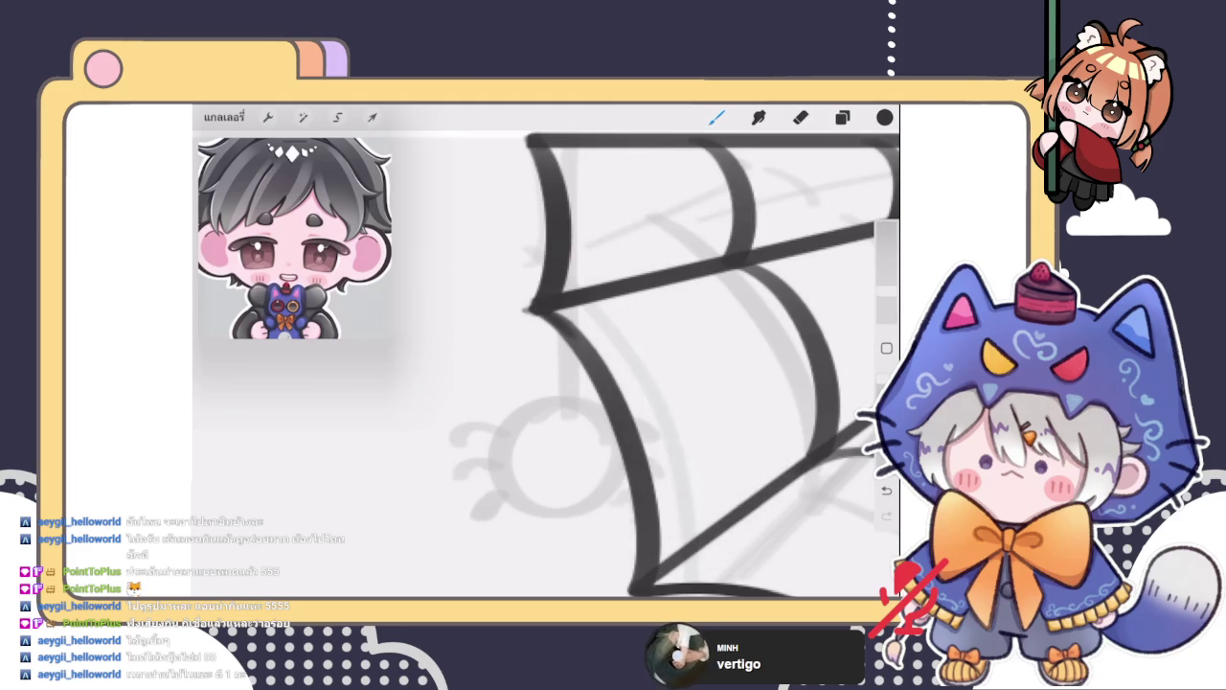
left_click(801, 117)
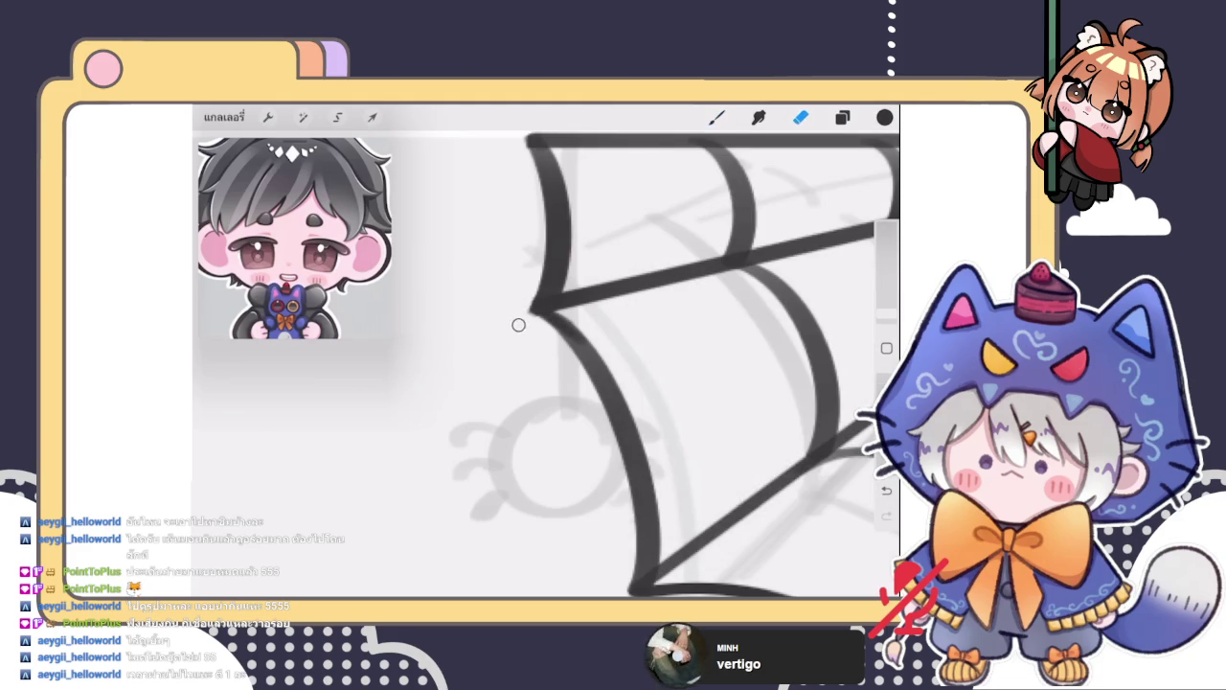
scroll(546, 364, "down", 5)
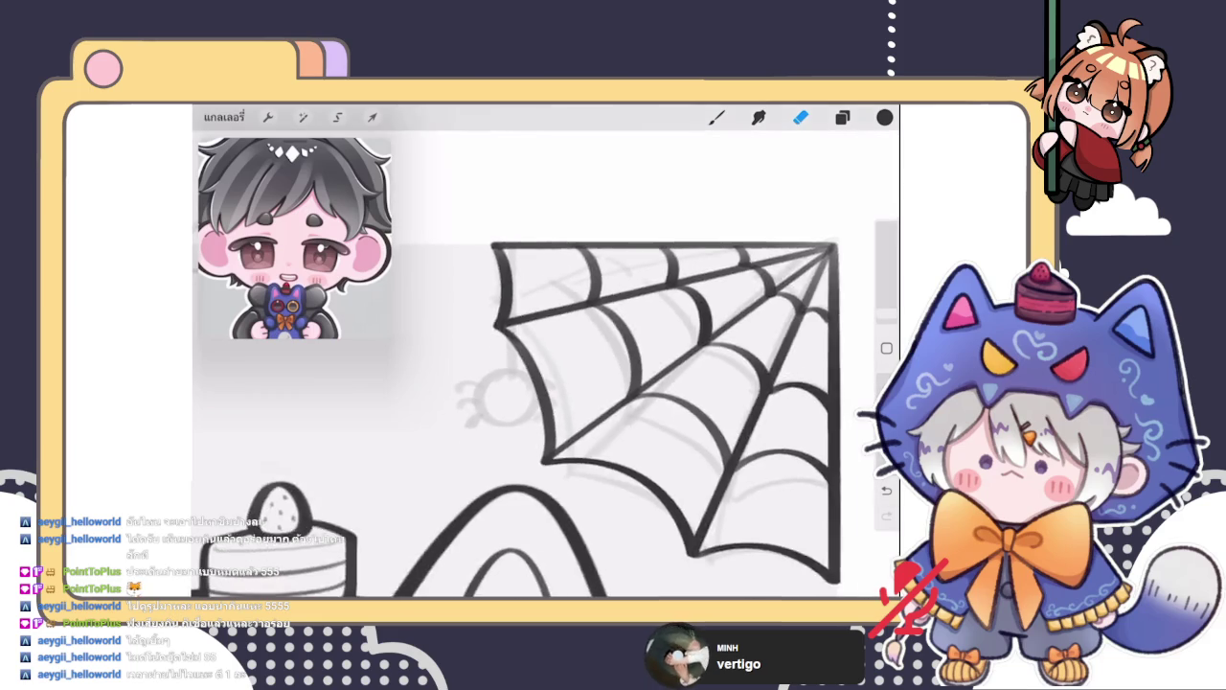
scroll(546, 364, "down", 2)
scroll(432, 402, "up", 2)
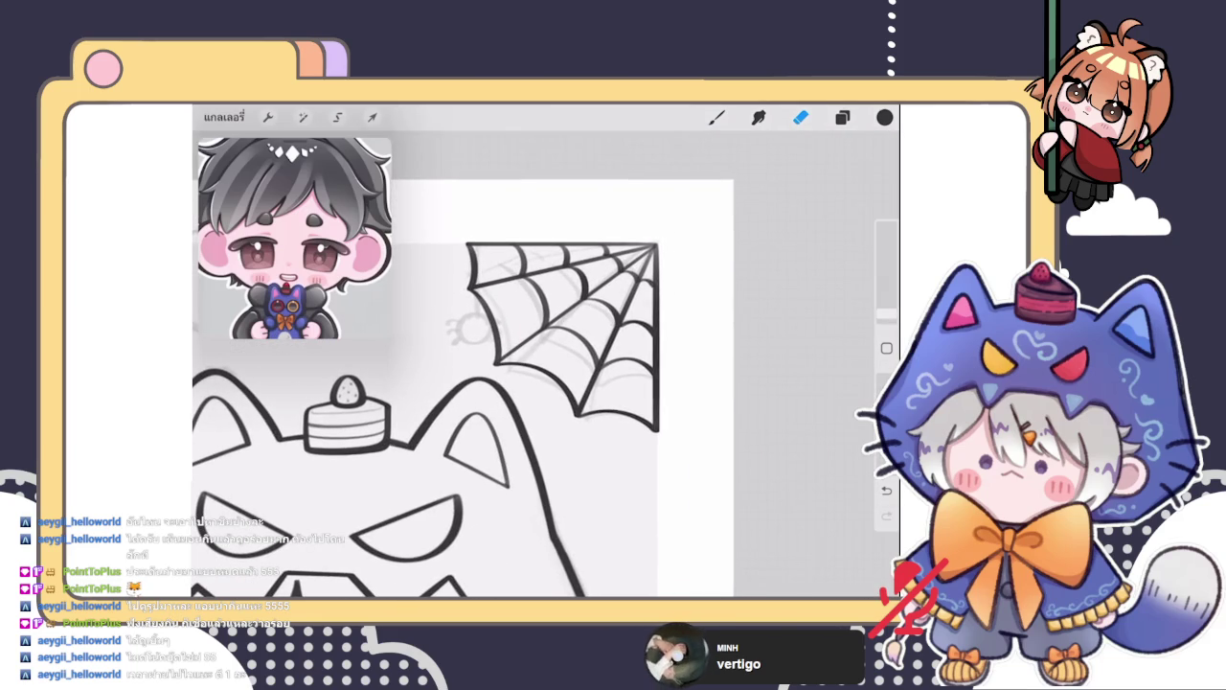
Duplicate layer 55 and merge the copy down to darken the web lines
left_click(842, 117)
left_click_drag(815, 290, 690, 291)
left_click(786, 291)
left_click(671, 290)
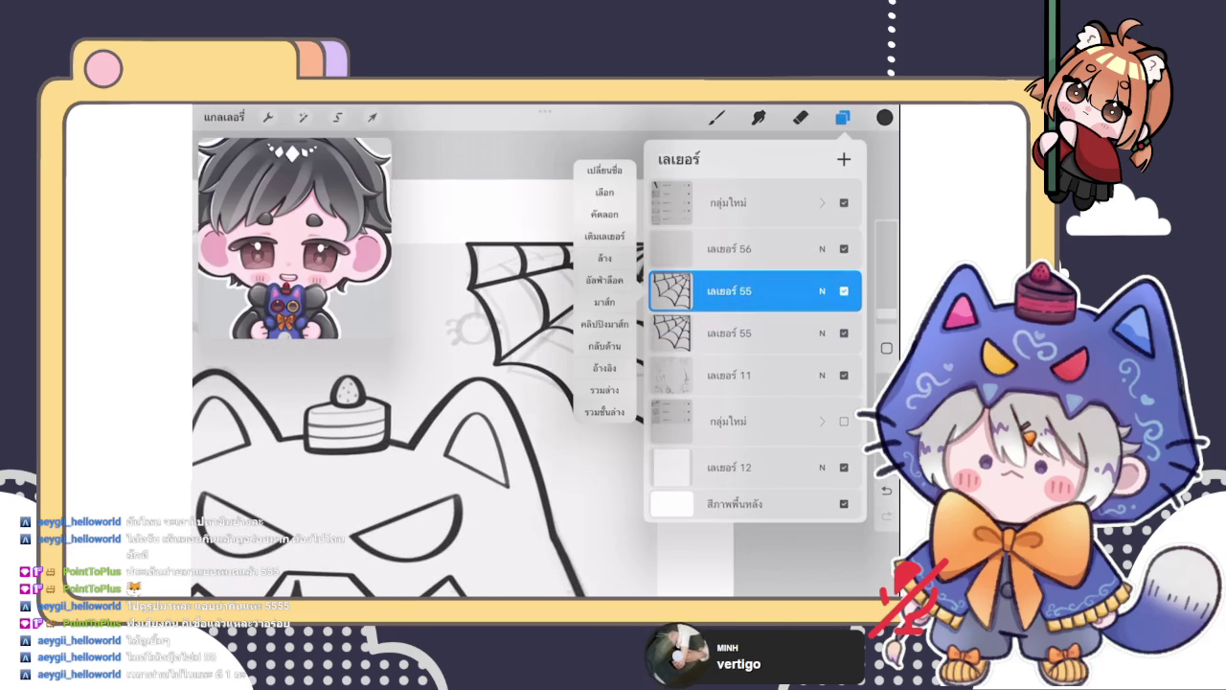
left_click(604, 390)
left_click(842, 117)
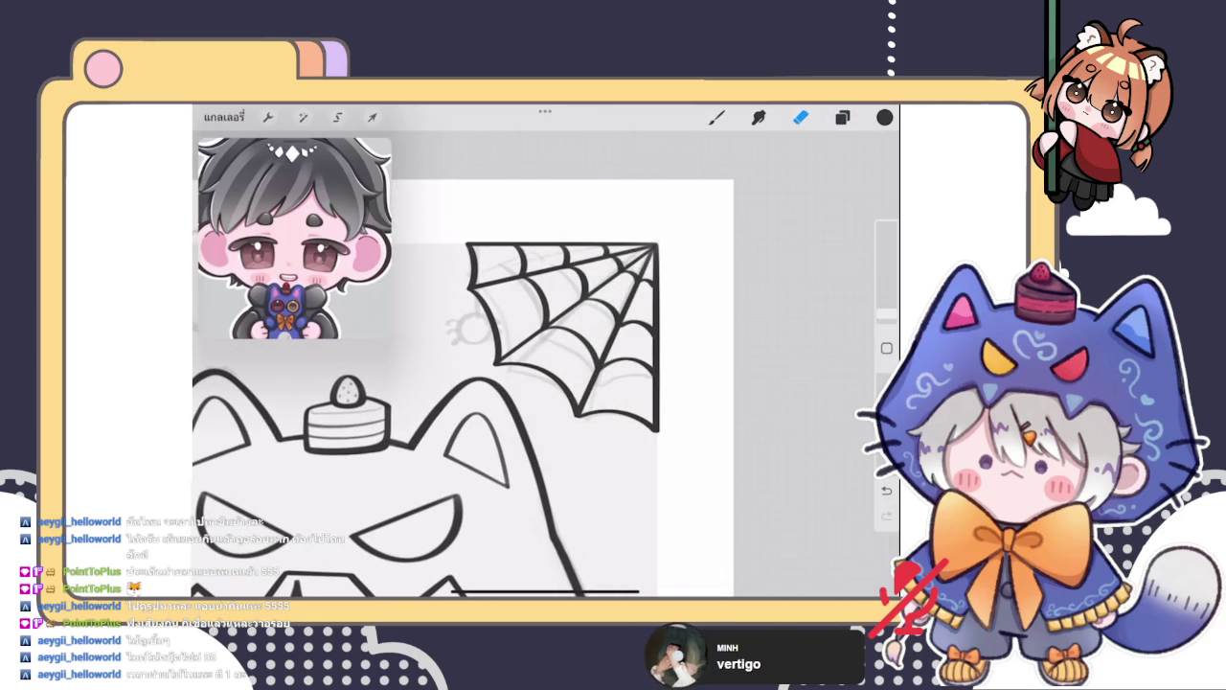
scroll(431, 383, "down", 2)
Freehand-select the web, copy and paste it to a new layer, then merge it into layer 55
left_click(303, 117)
left_click(337, 117)
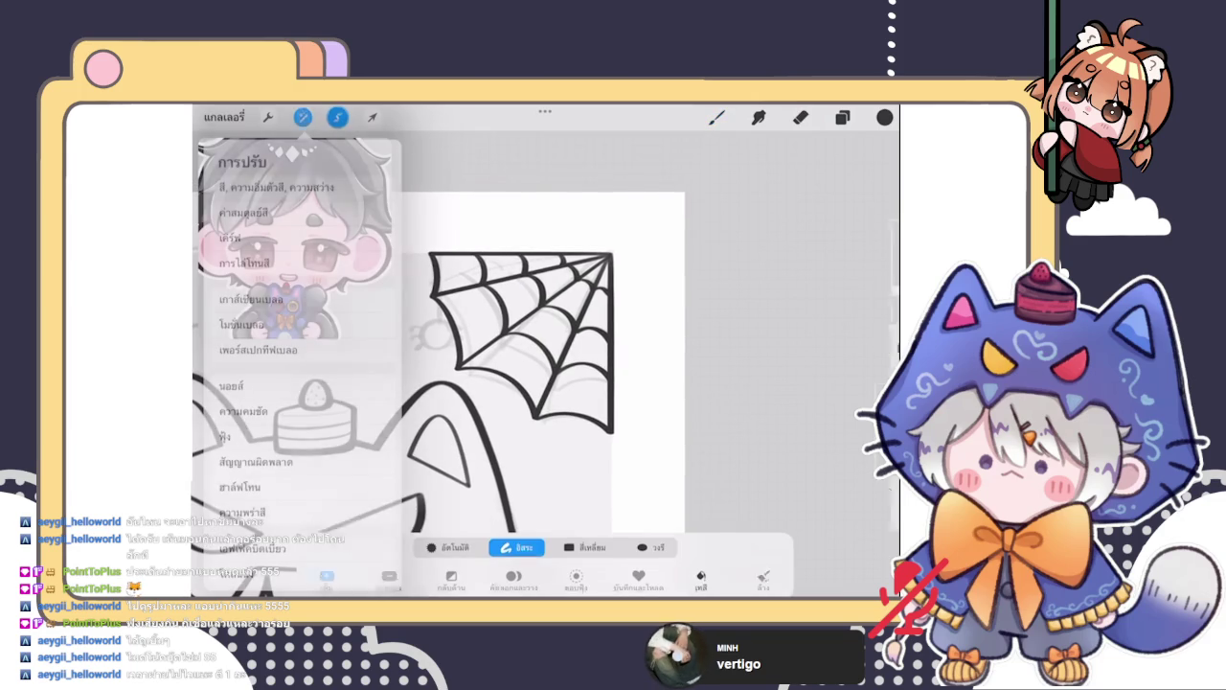
left_click_drag(544, 209, 487, 244)
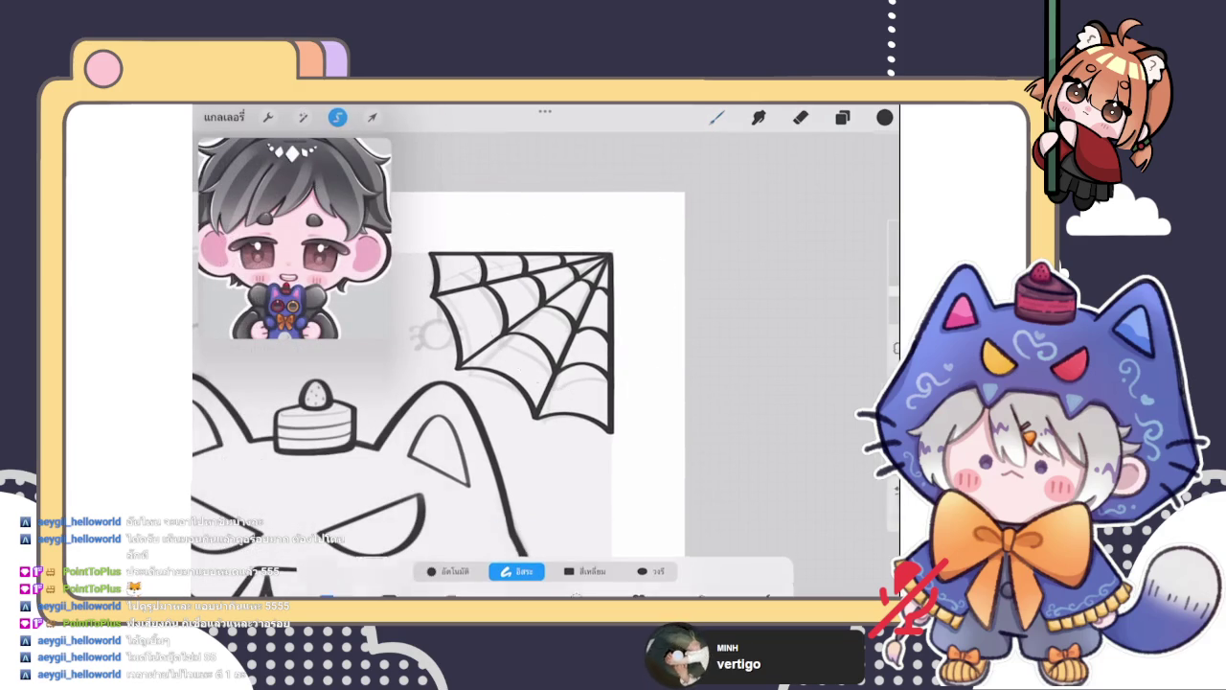
left_click(842, 117)
left_click(822, 291)
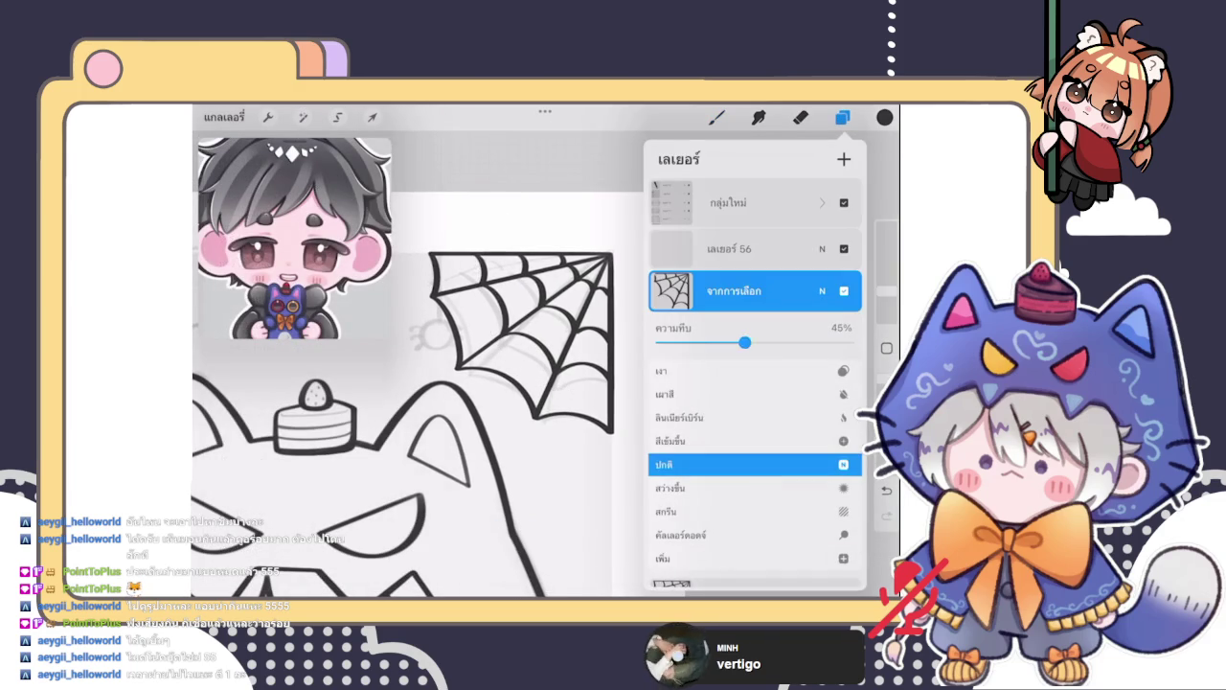
left_click(822, 290)
left_click(671, 290)
left_click(604, 390)
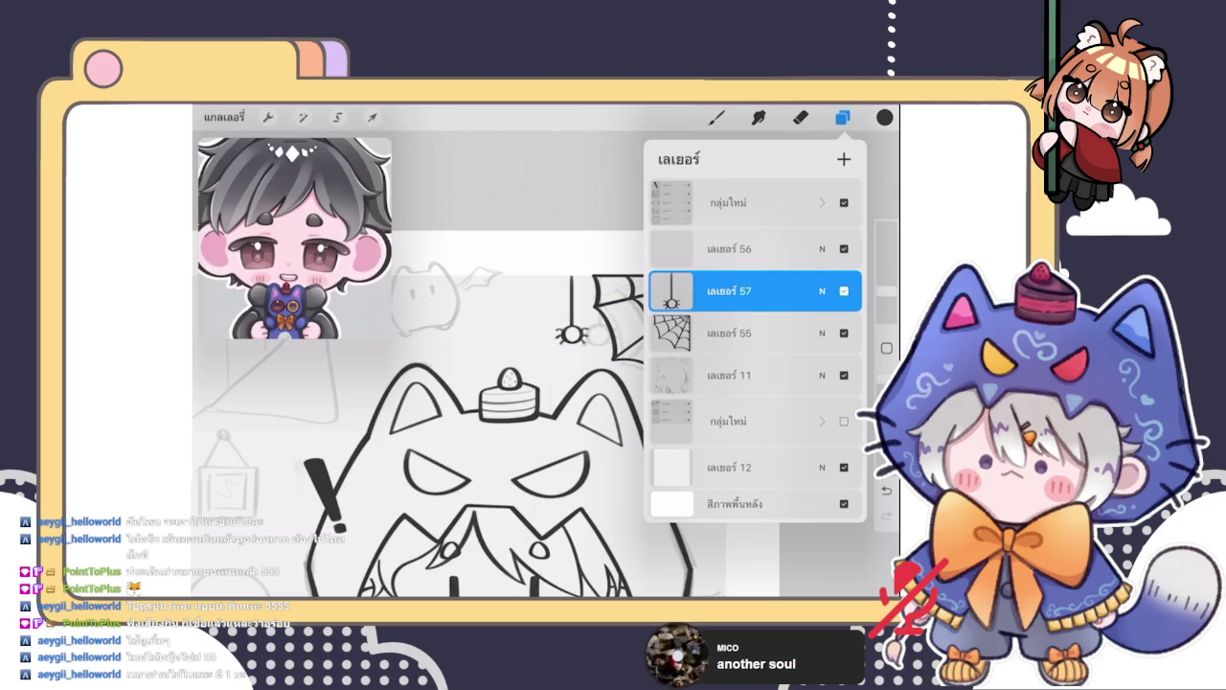
Duplicate spider layer 57 and merge the two copies together
left_click_drag(786, 290, 690, 290)
left_click(810, 290)
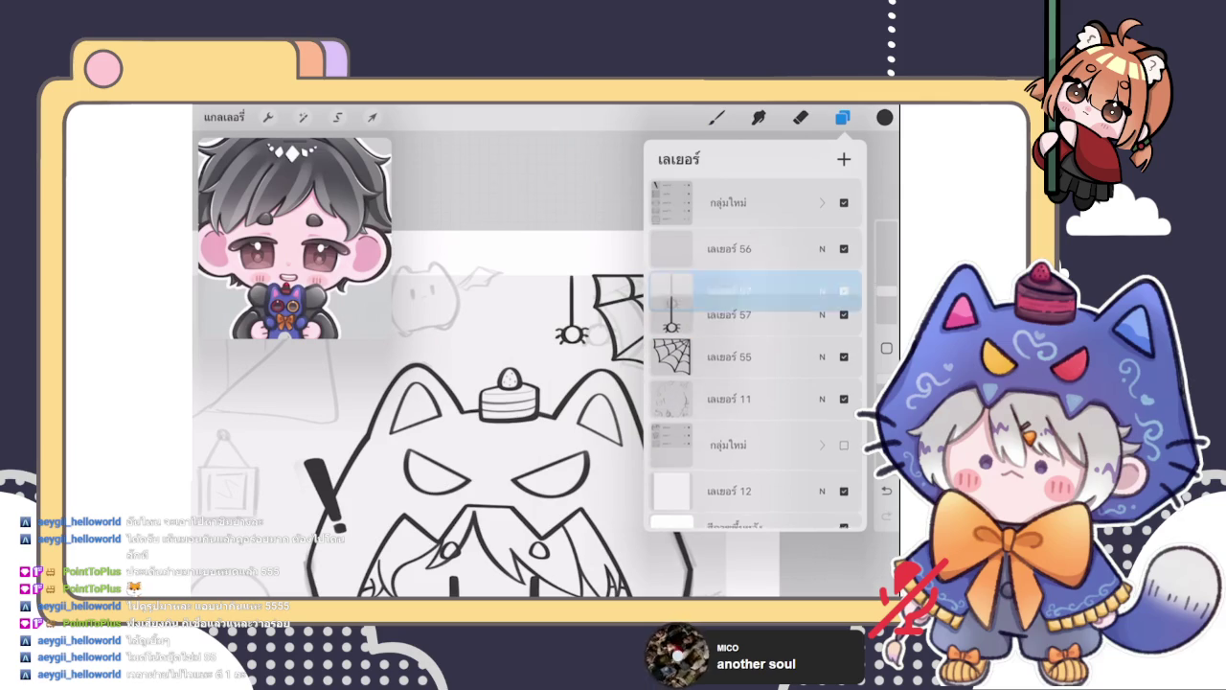
left_click(728, 290)
left_click(604, 389)
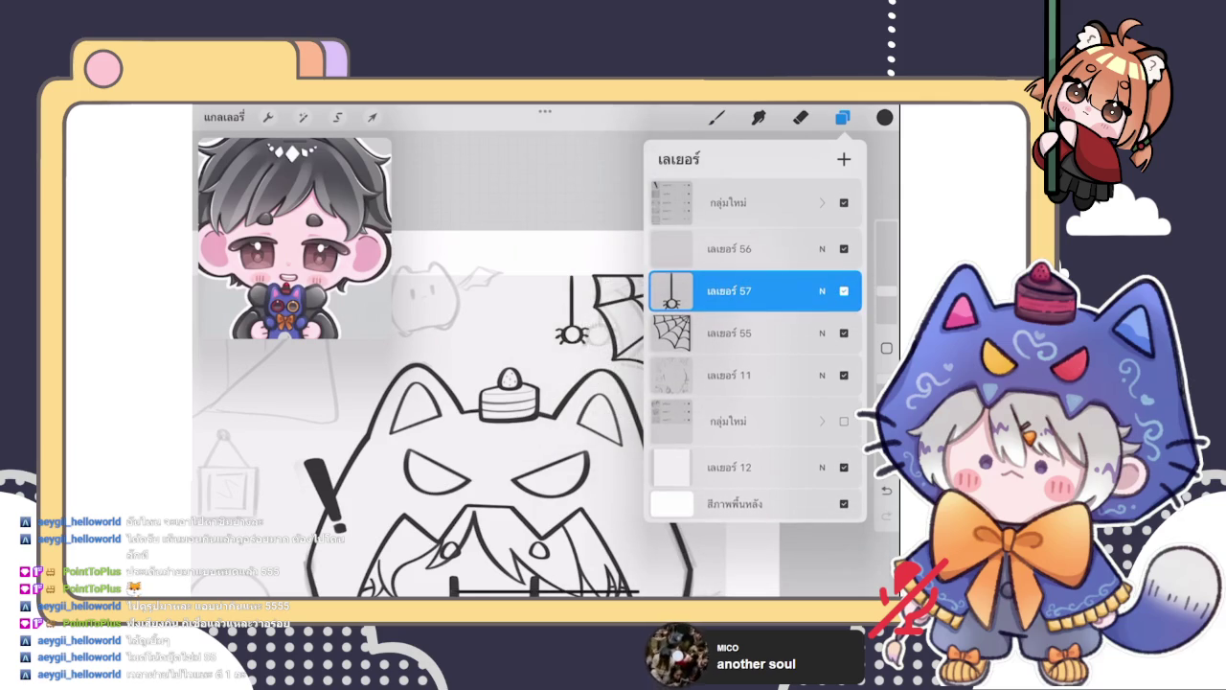
Move the spider onto the web corner with free-form Transform and commit it
left_click(373, 117)
left_click_drag(573, 330, 598, 369)
left_click_drag(599, 369, 632, 356)
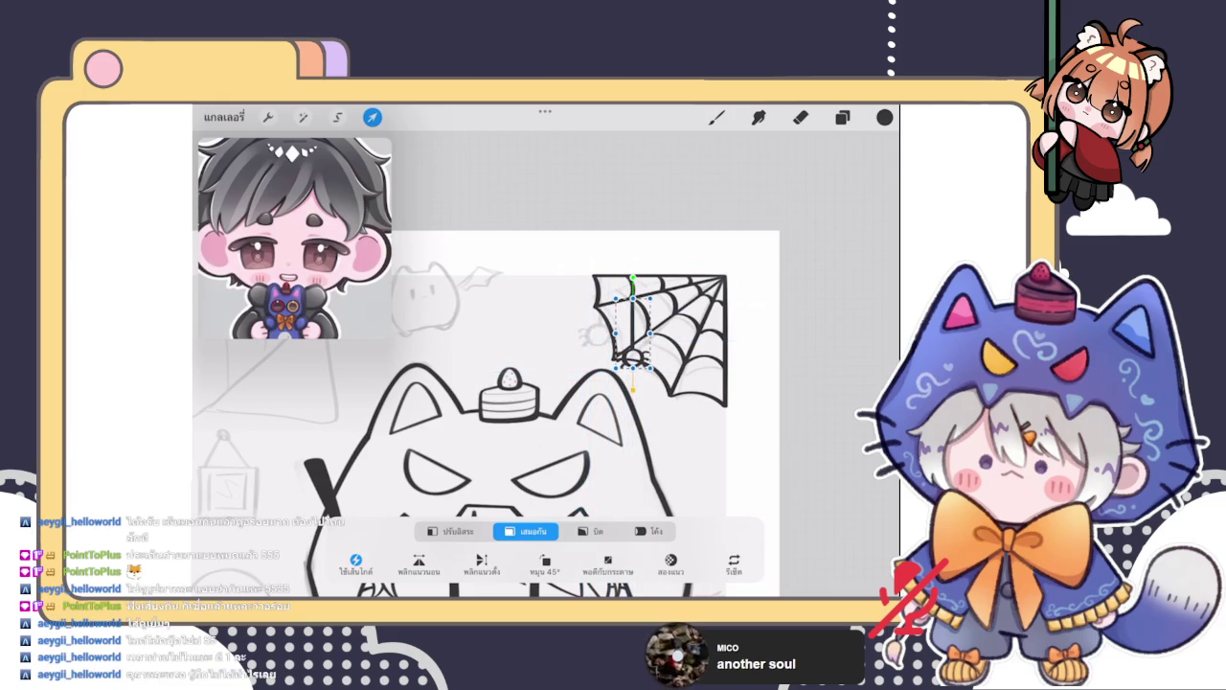
left_click(451, 531)
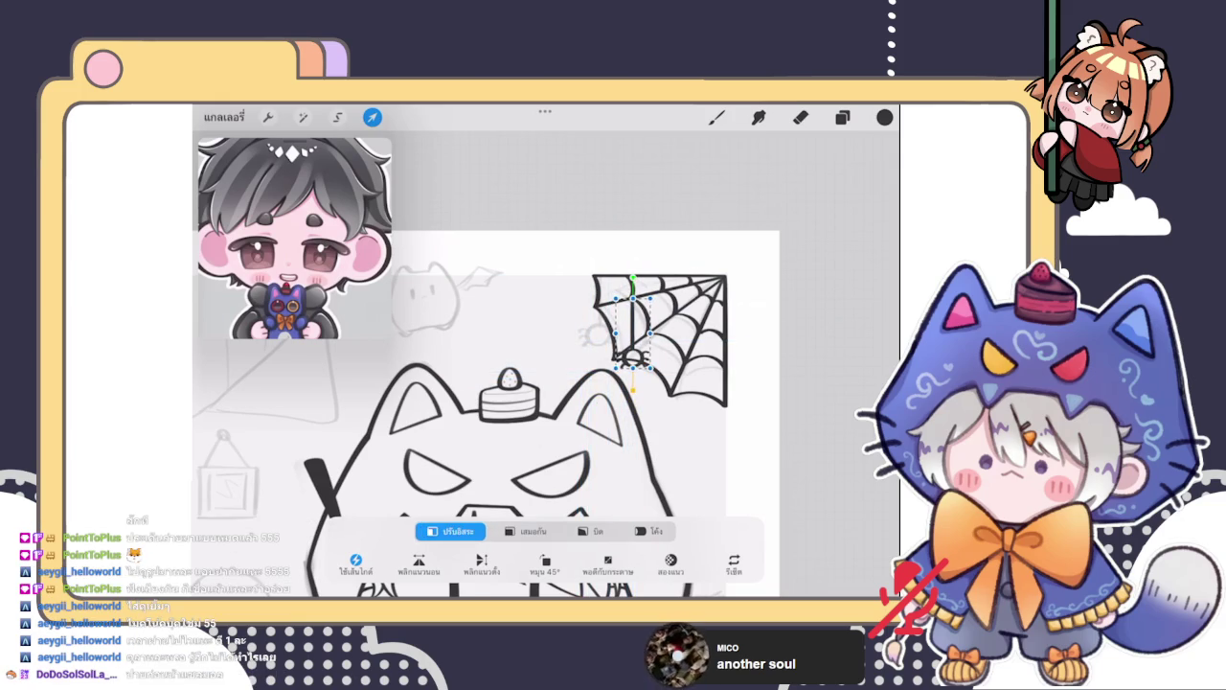
left_click_drag(632, 356, 613, 333)
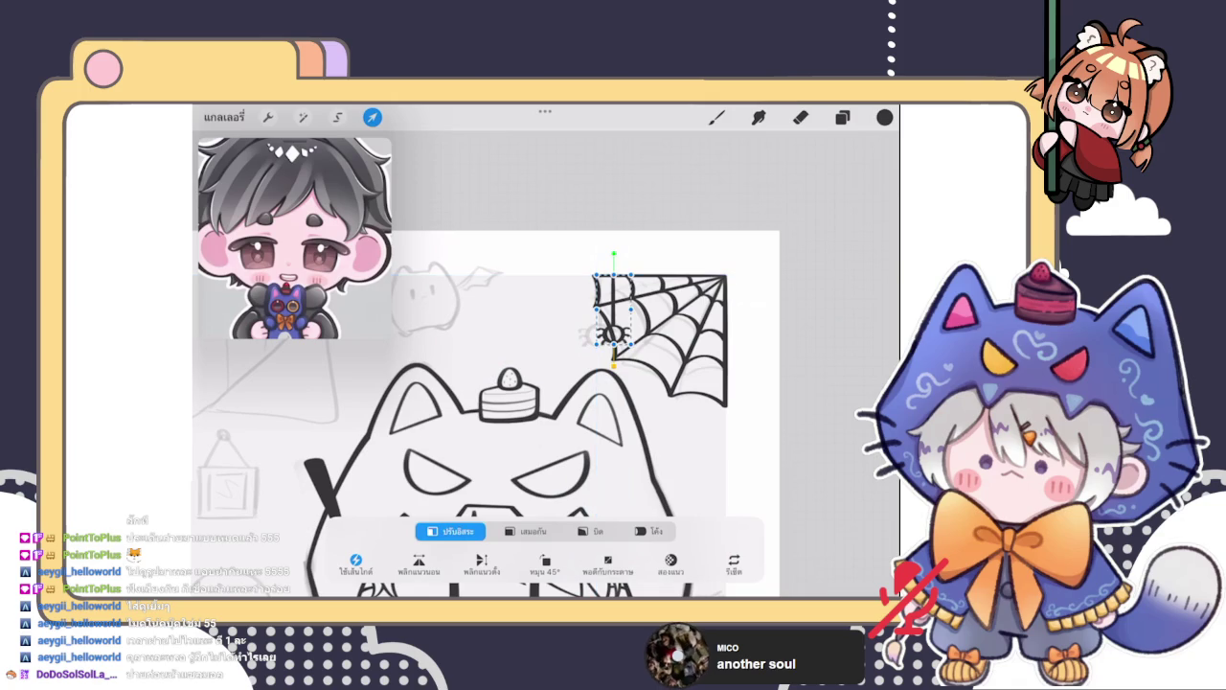
left_click(717, 117)
scroll(547, 365, "down", 5)
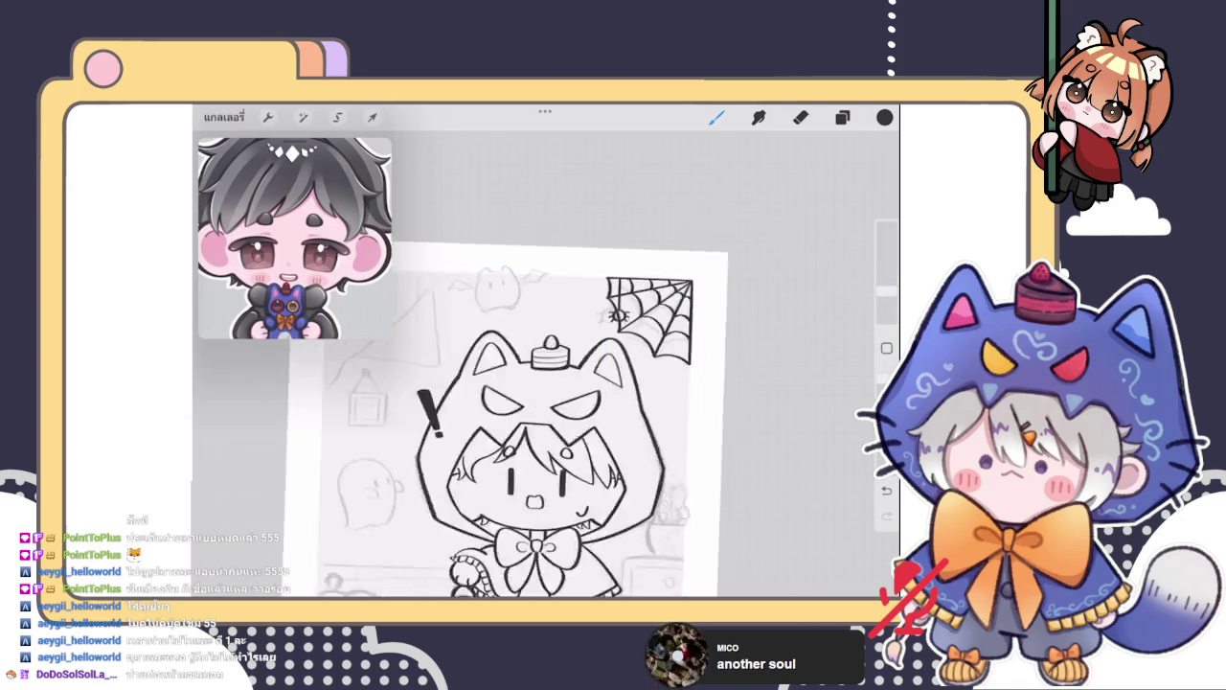
scroll(546, 364, "down", 1)
scroll(671, 249, "up", 5)
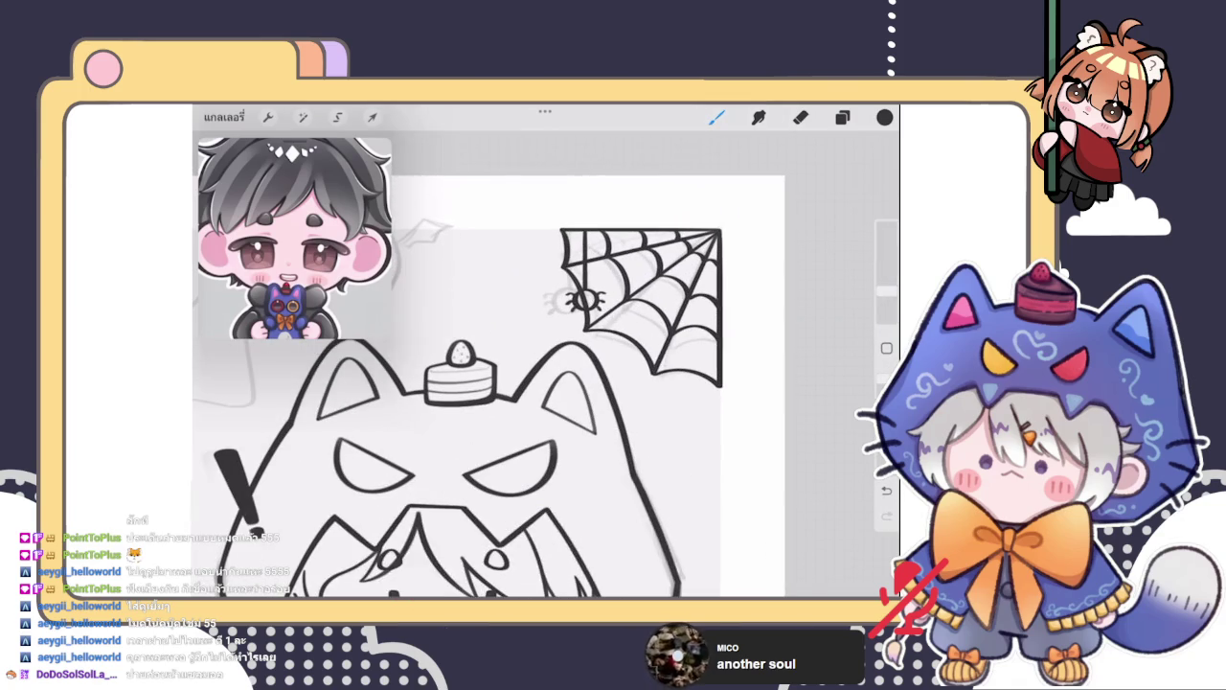
Shift the spider down into the middle of the web and commit its final position
left_click(372, 117)
left_click_drag(583, 300, 644, 317)
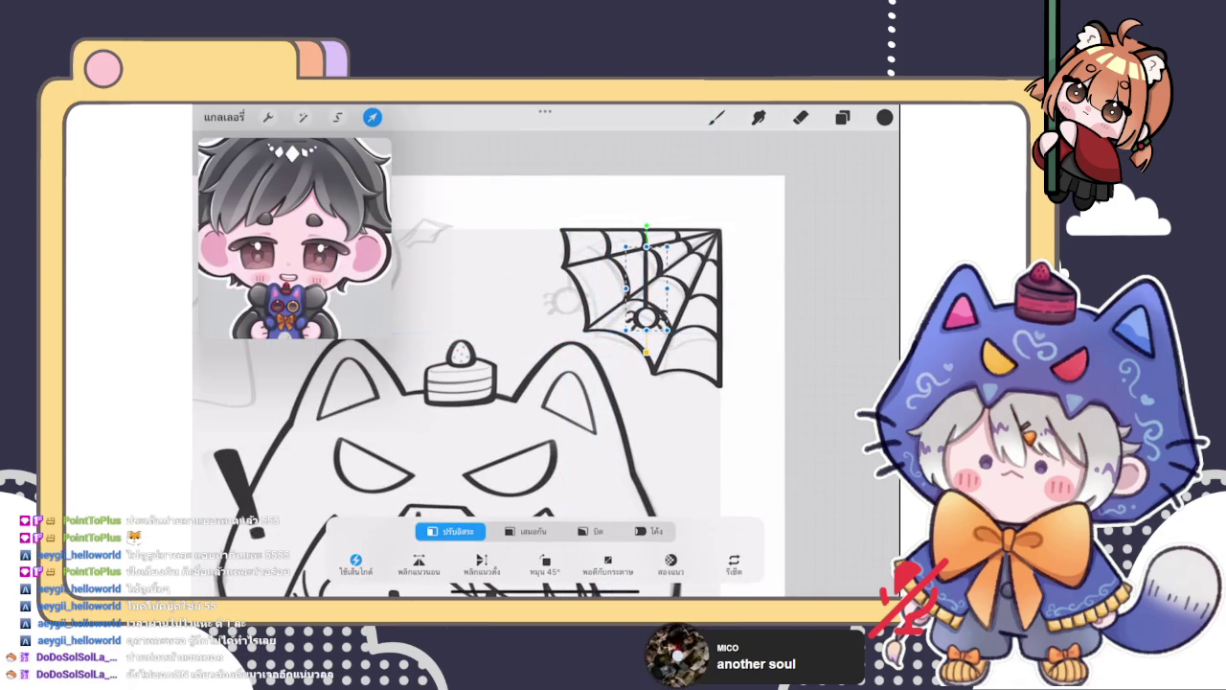
left_click(716, 117)
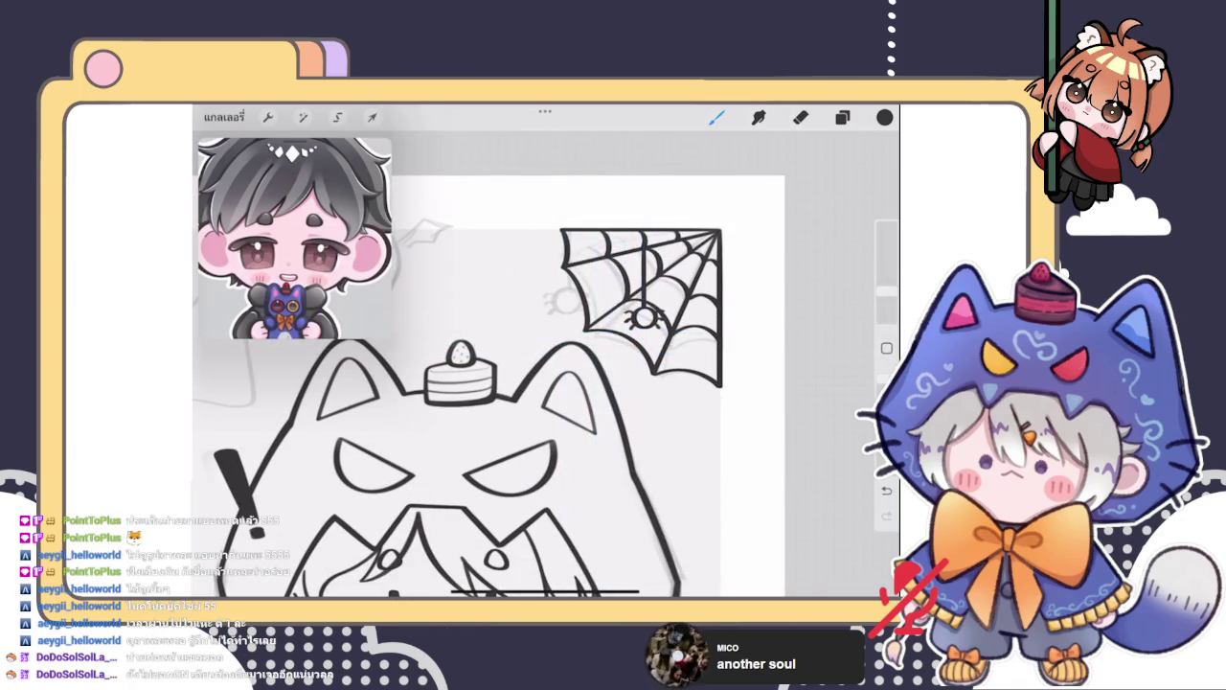
scroll(547, 383, "down", 5)
scroll(633, 316, "up", 5)
left_click(372, 116)
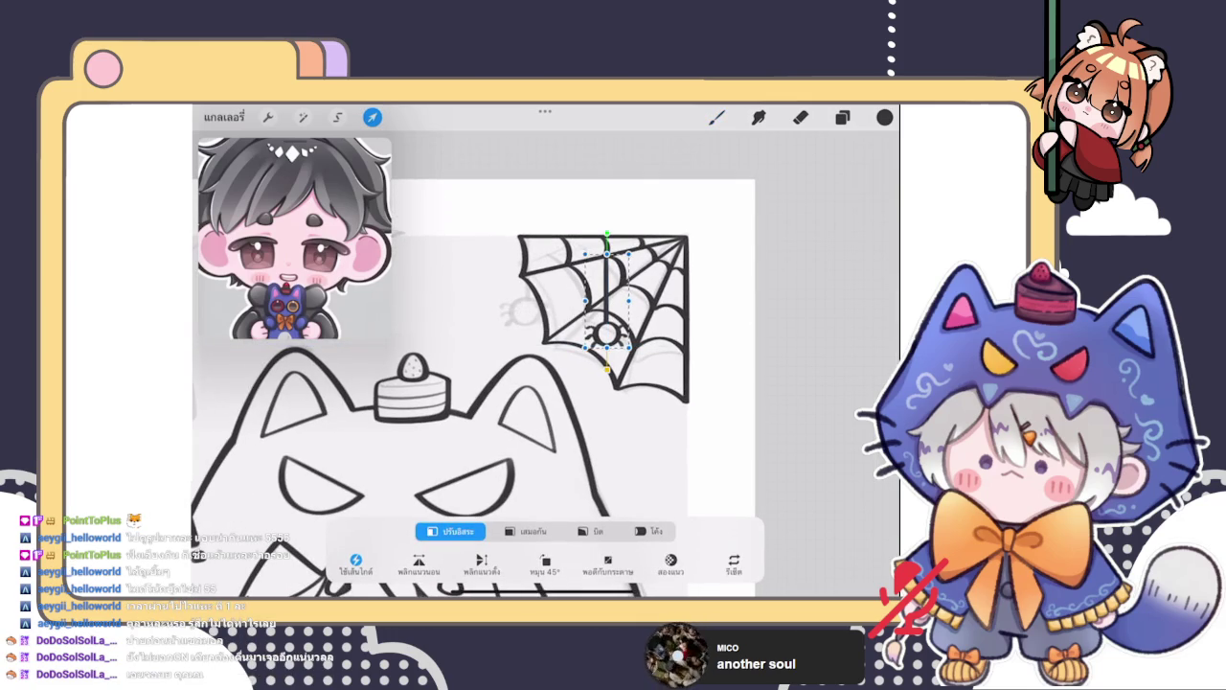
left_click(717, 117)
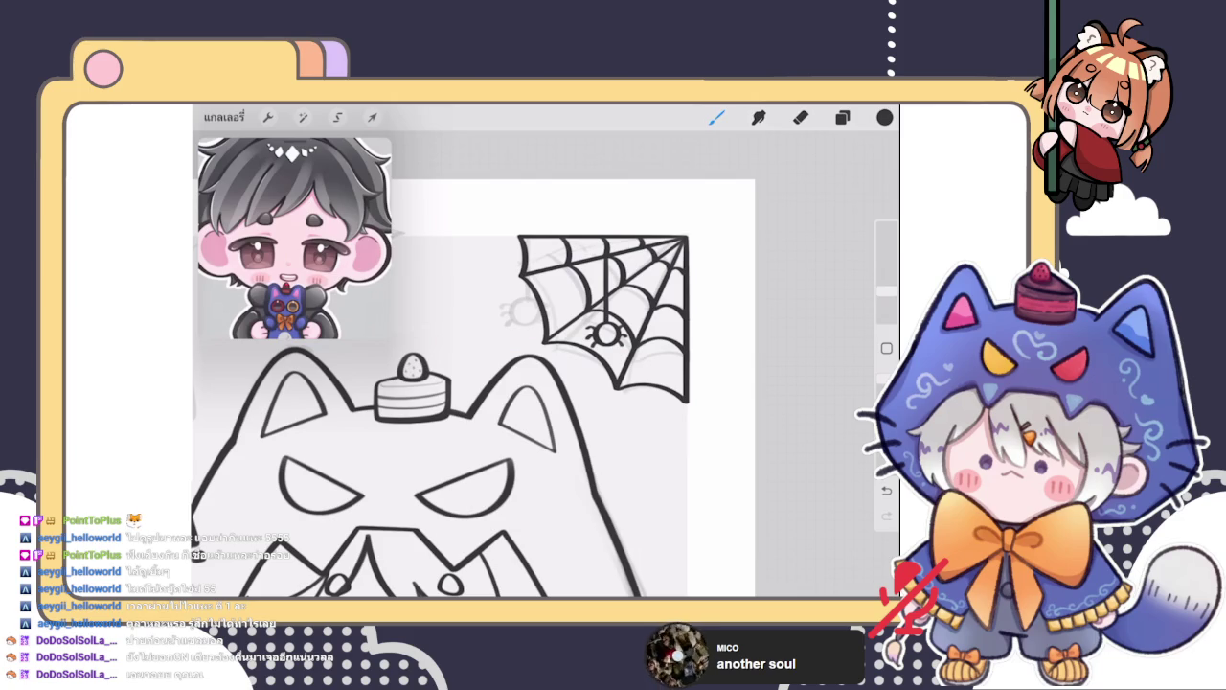
Multi-select the web and spider layers, group them into a New Group, and make Layer 56 active
scroll(474, 388, "down", 3)
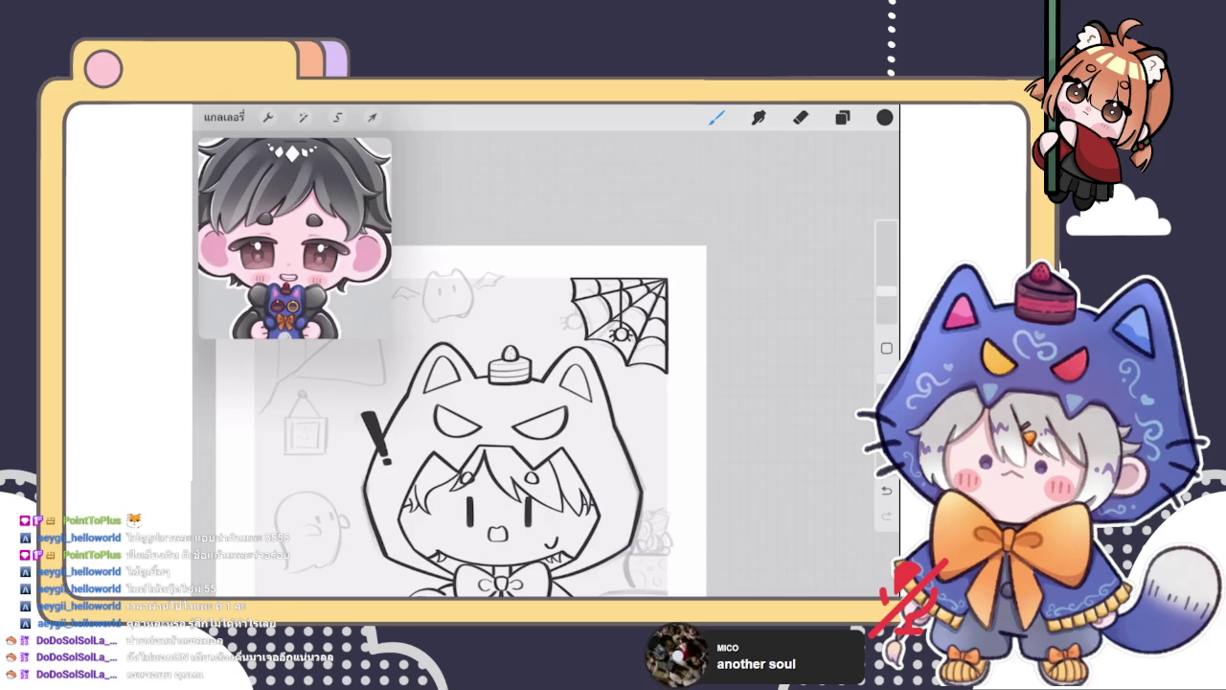
left_click(843, 117)
left_click_drag(709, 333, 776, 332)
left_click(844, 159)
left_click(822, 291)
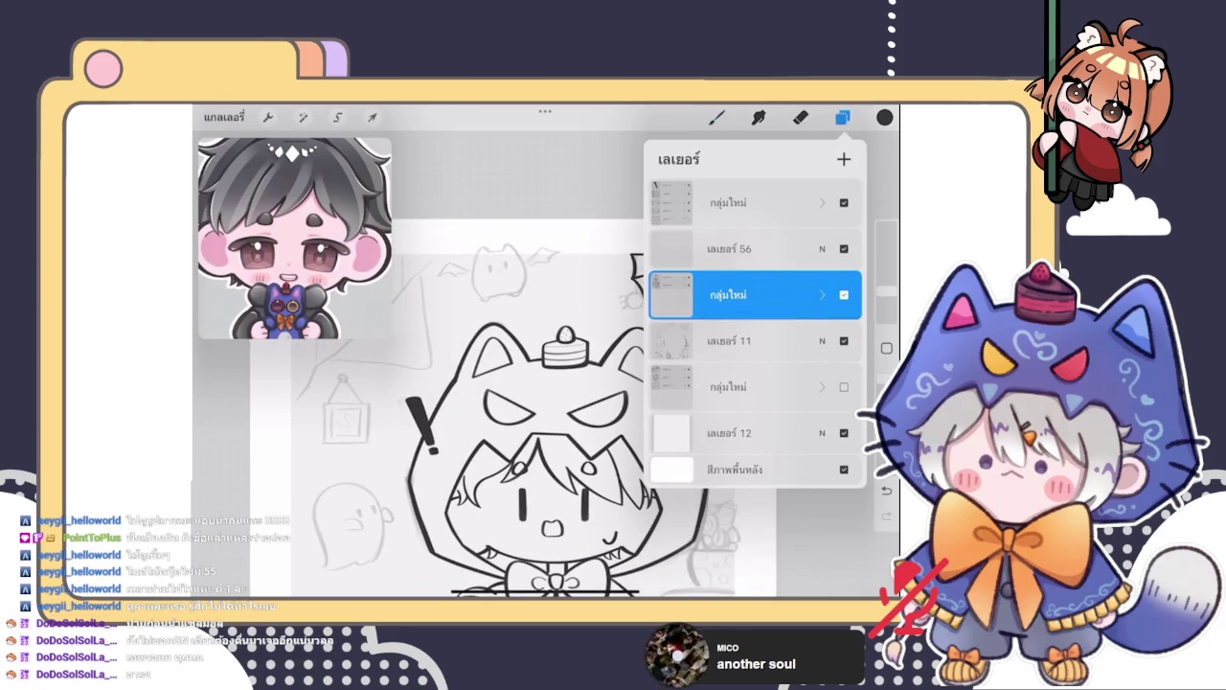
left_click(728, 248)
left_click(717, 117)
scroll(575, 412, "down", 2)
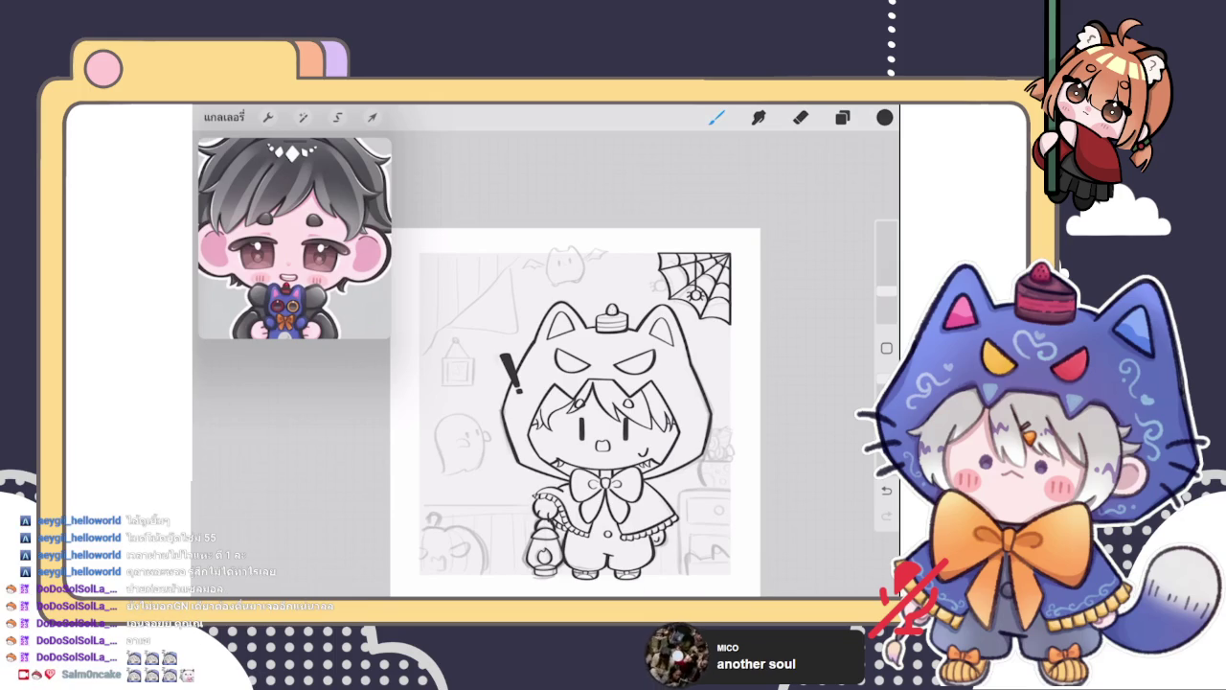
left_click(842, 117)
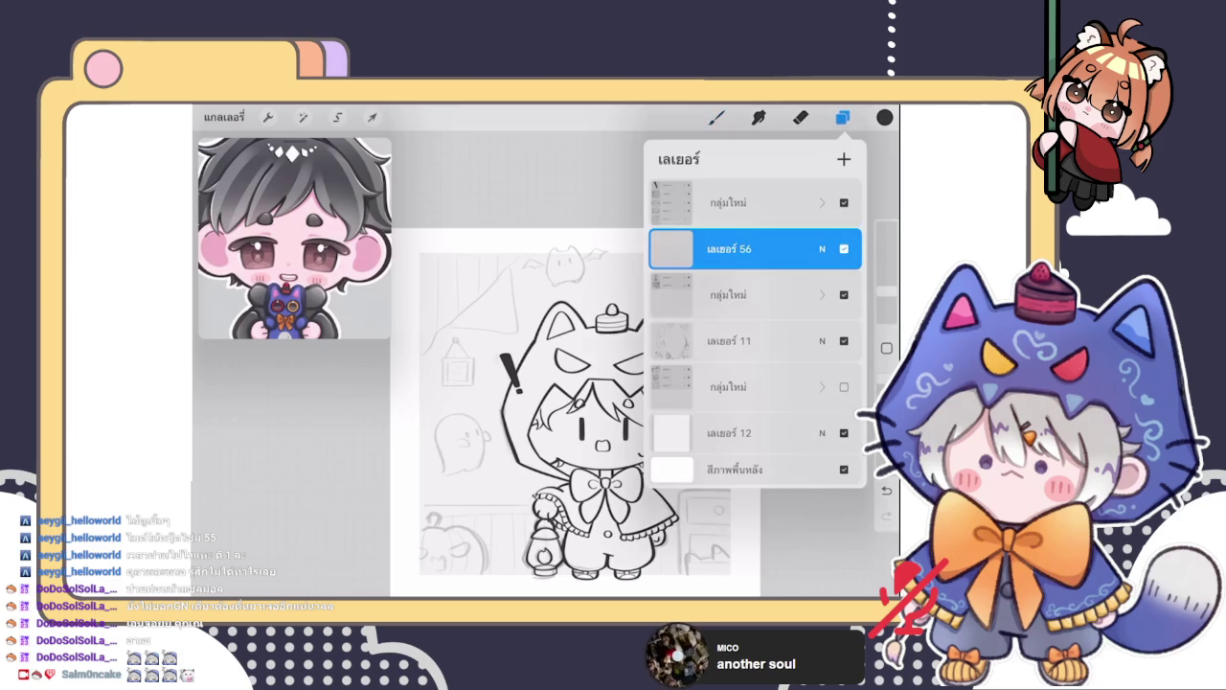
Make Layer 56 active and zoom in on the small bat-winged cat-head sketch
left_click(842, 117)
scroll(651, 392, "up", 5)
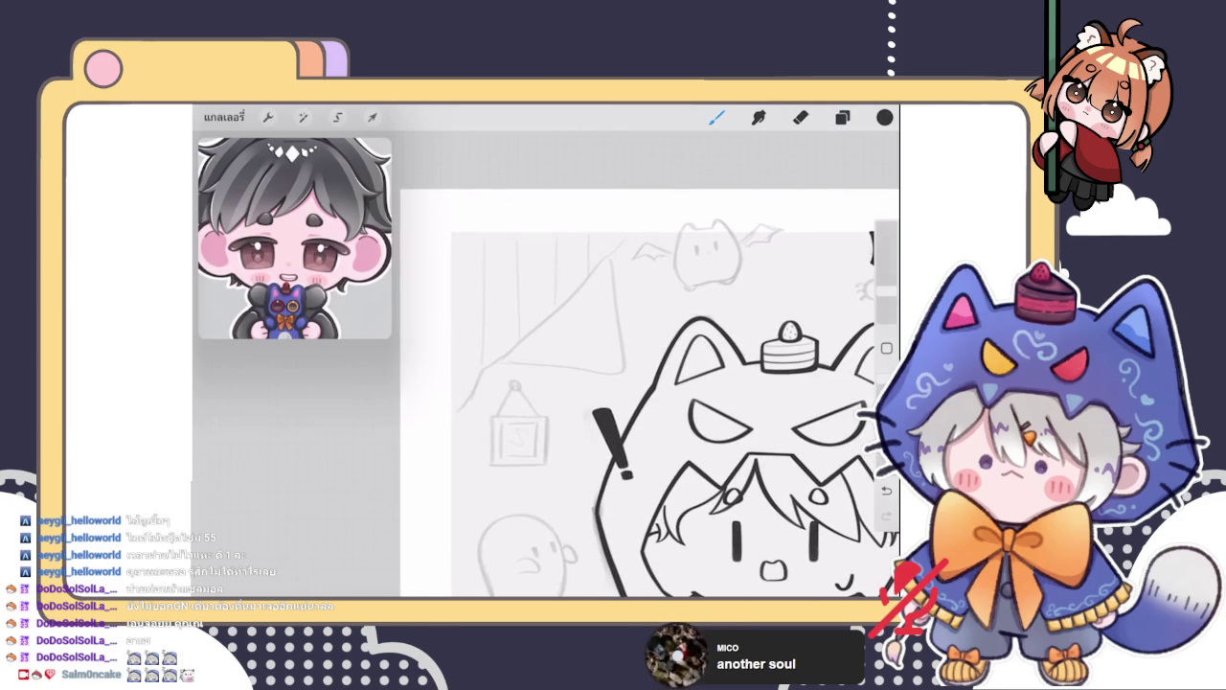
scroll(650, 392, "down", 5)
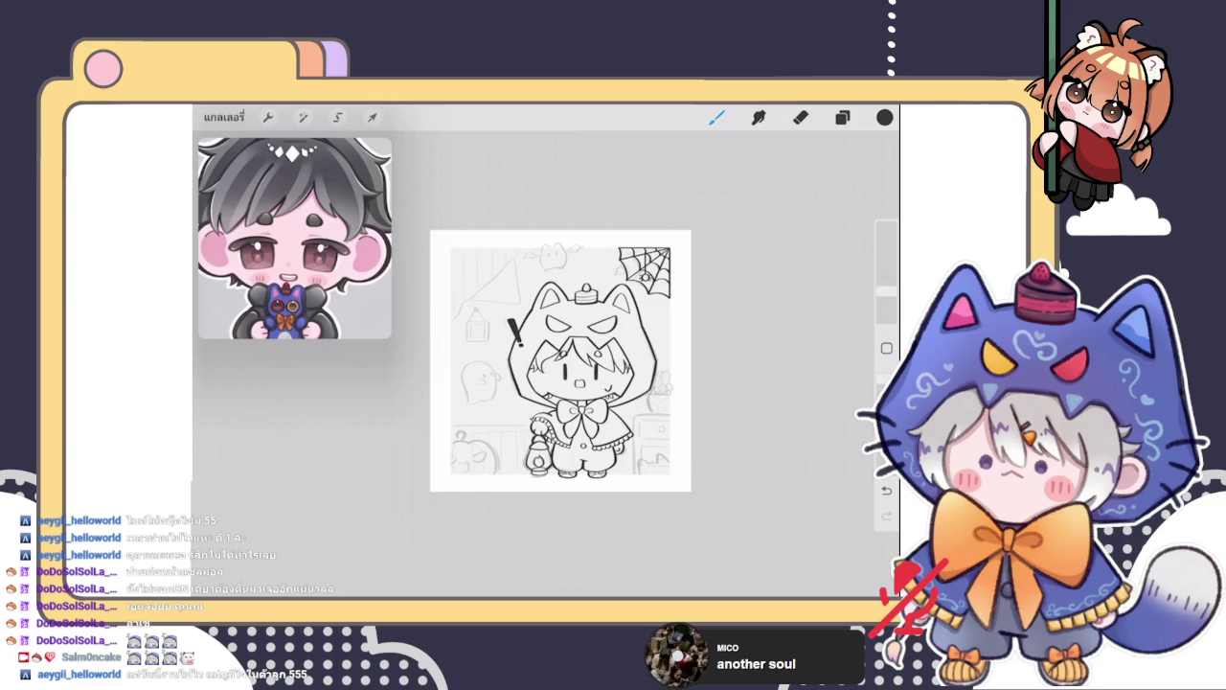
scroll(551, 259, "up", 5)
scroll(551, 259, "up", 5)
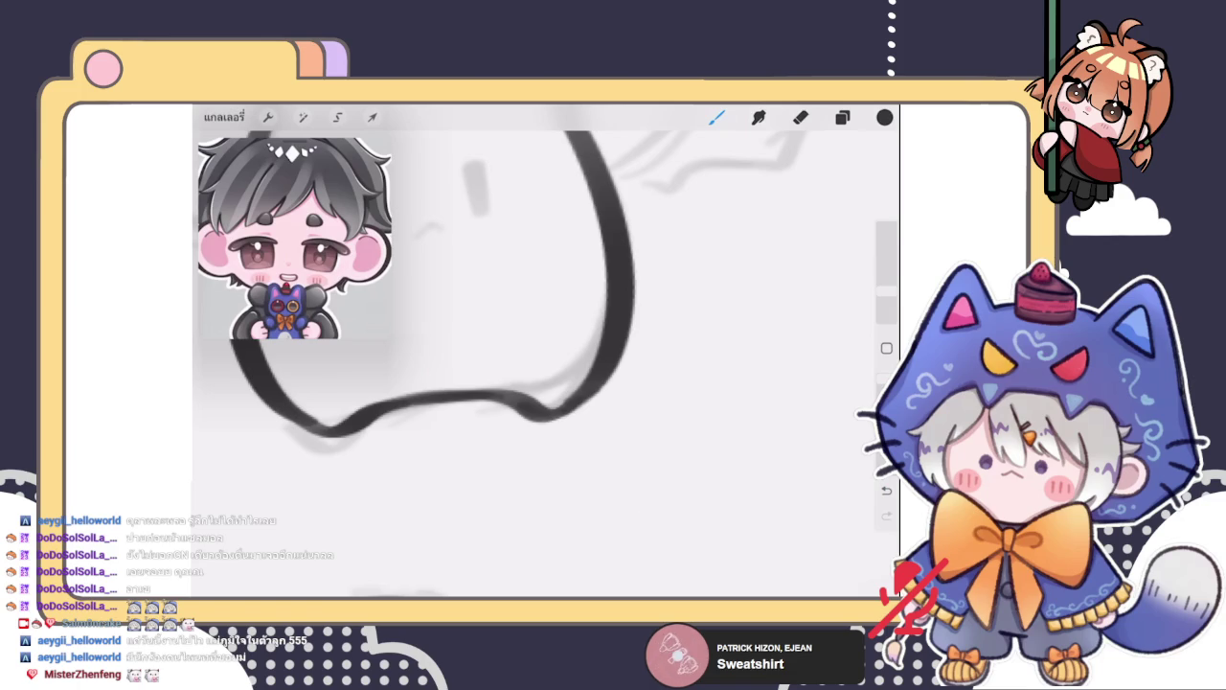
scroll(546, 287, "left", 3)
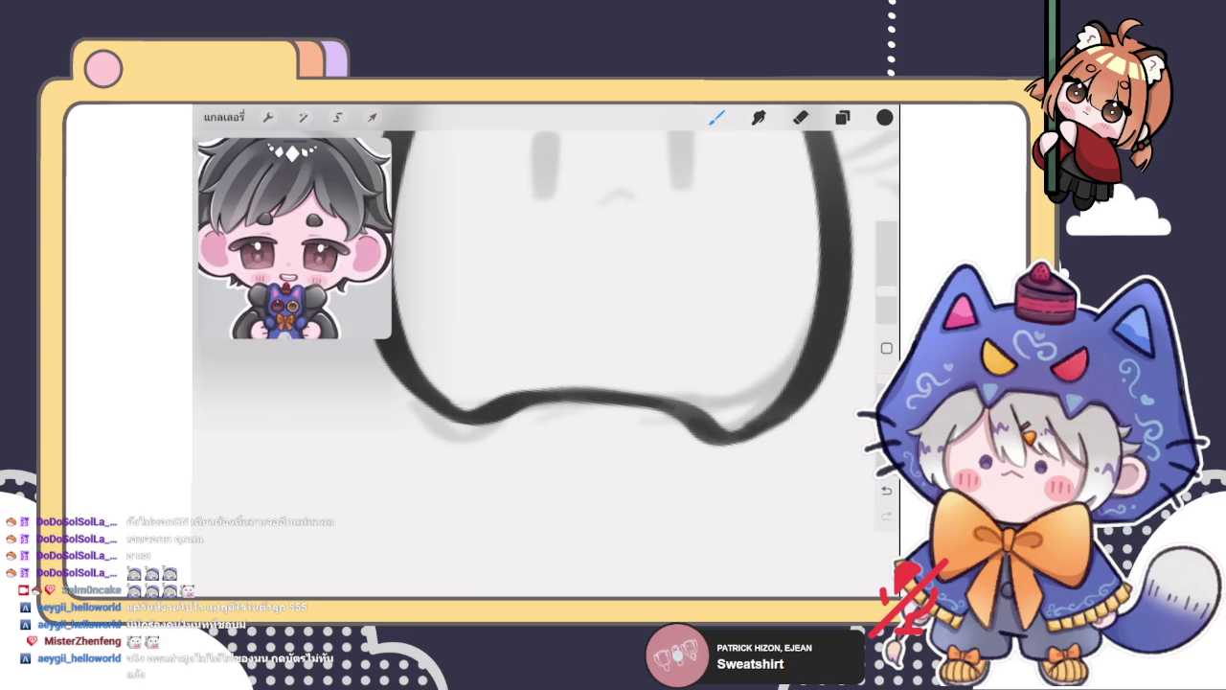
scroll(546, 364, "down", 3)
scroll(546, 365, "down", 3)
scroll(546, 364, "down", 2)
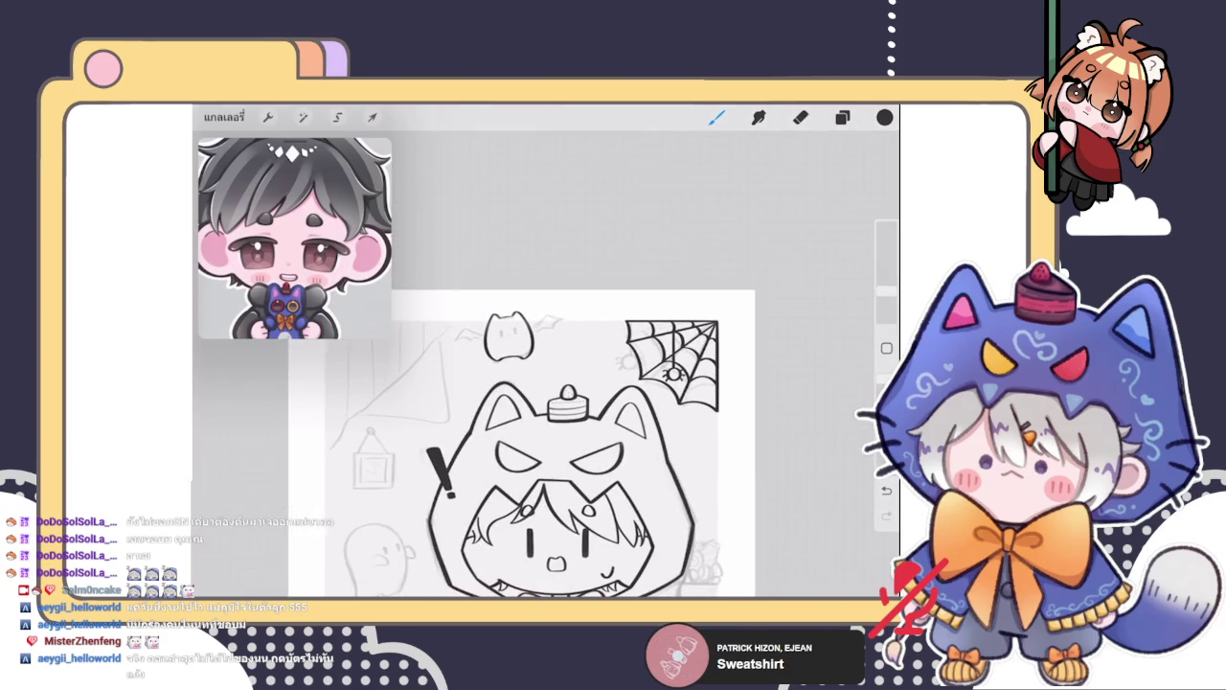
scroll(536, 345, "up", 5)
scroll(536, 345, "up", 3)
scroll(537, 345, "down", 2)
scroll(546, 365, "down", 3)
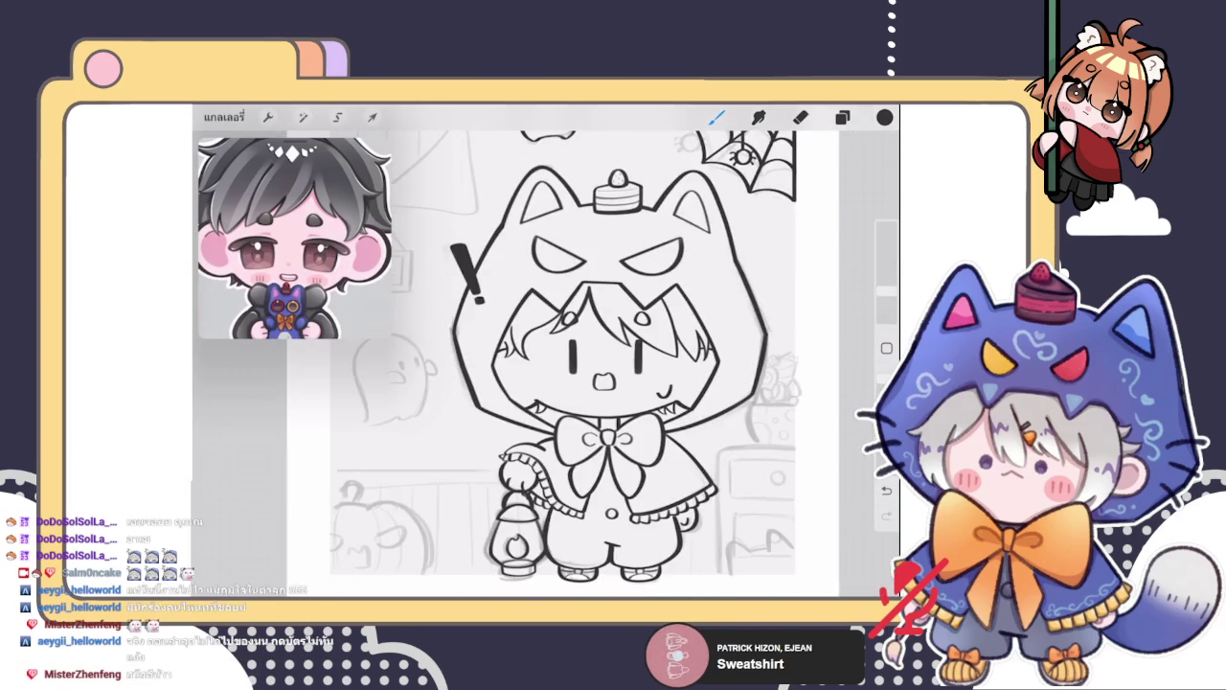
scroll(546, 365, "up", 2)
scroll(546, 364, "up", 3)
scroll(566, 374, "up", 3)
scroll(565, 374, "up", 2)
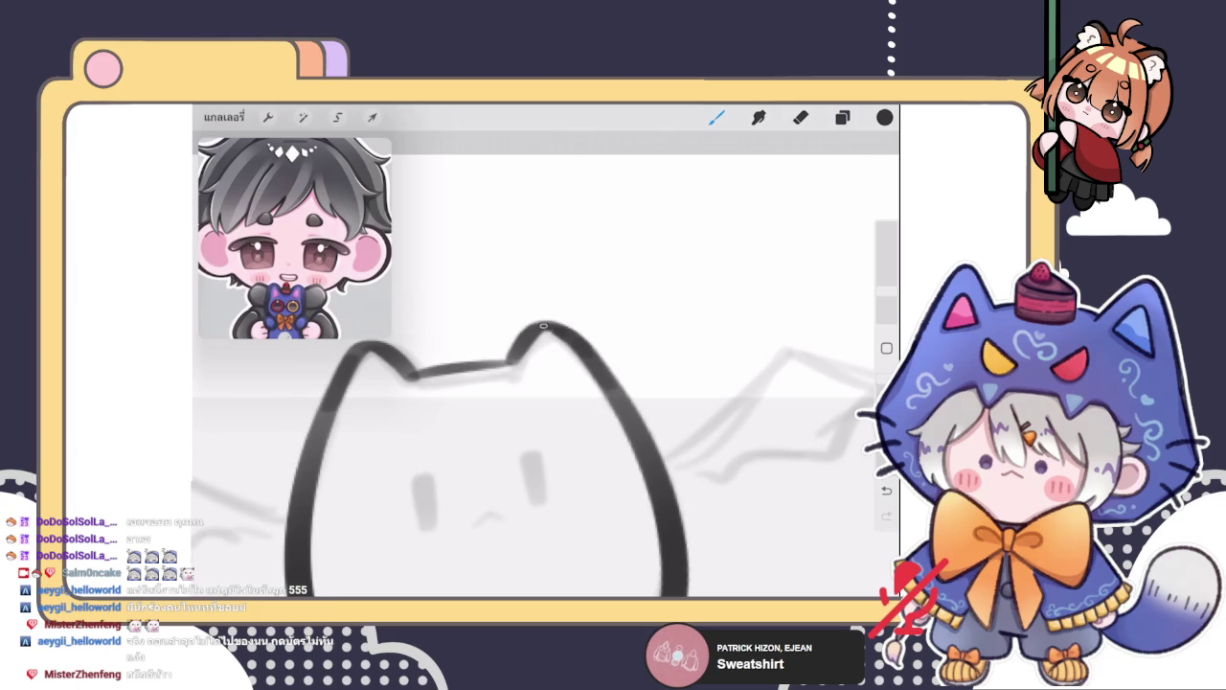
scroll(528, 333, "up", 3)
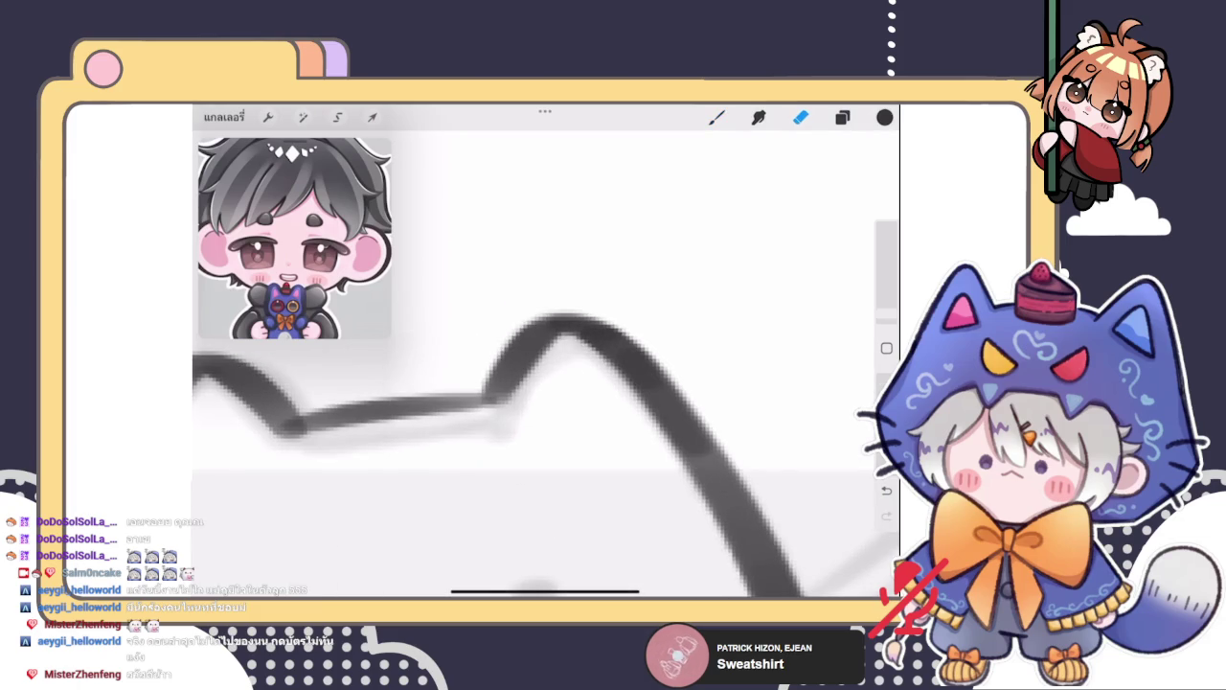
scroll(599, 378, "down", 3)
scroll(599, 378, "down", 2)
scroll(526, 401, "up", 3)
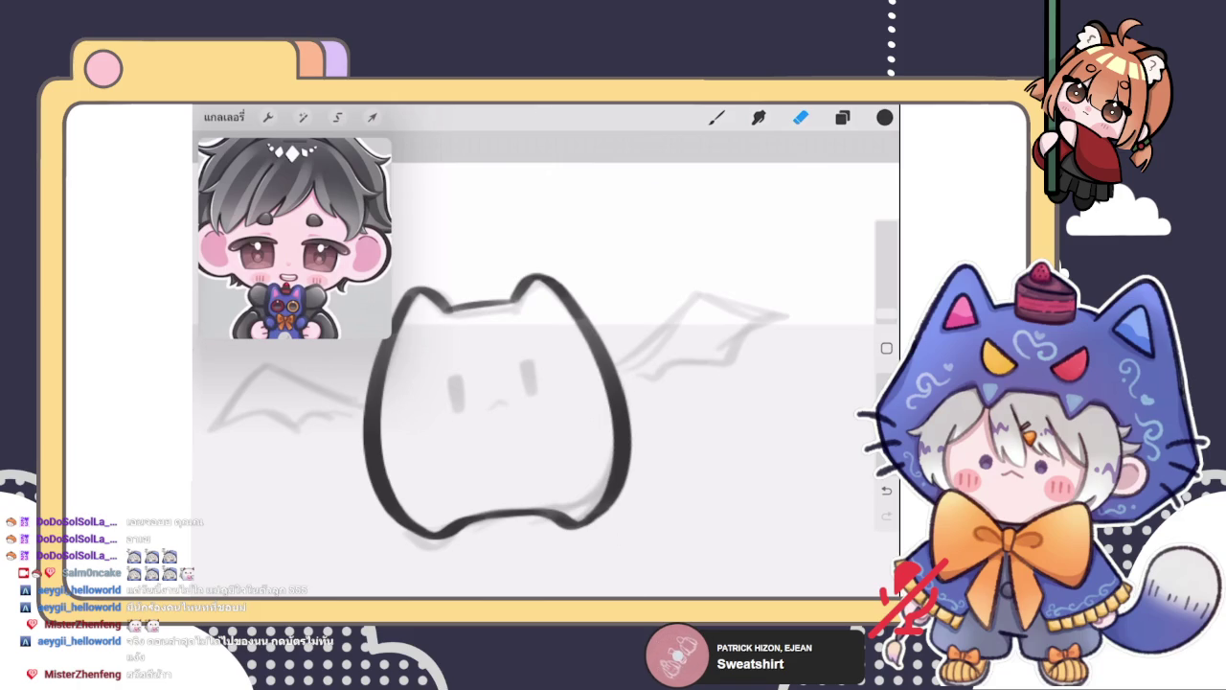
Ink the cat head's left ear, left side and diagonal outline in bold dark strokes
key("b")
scroll(412, 297, "up", 5)
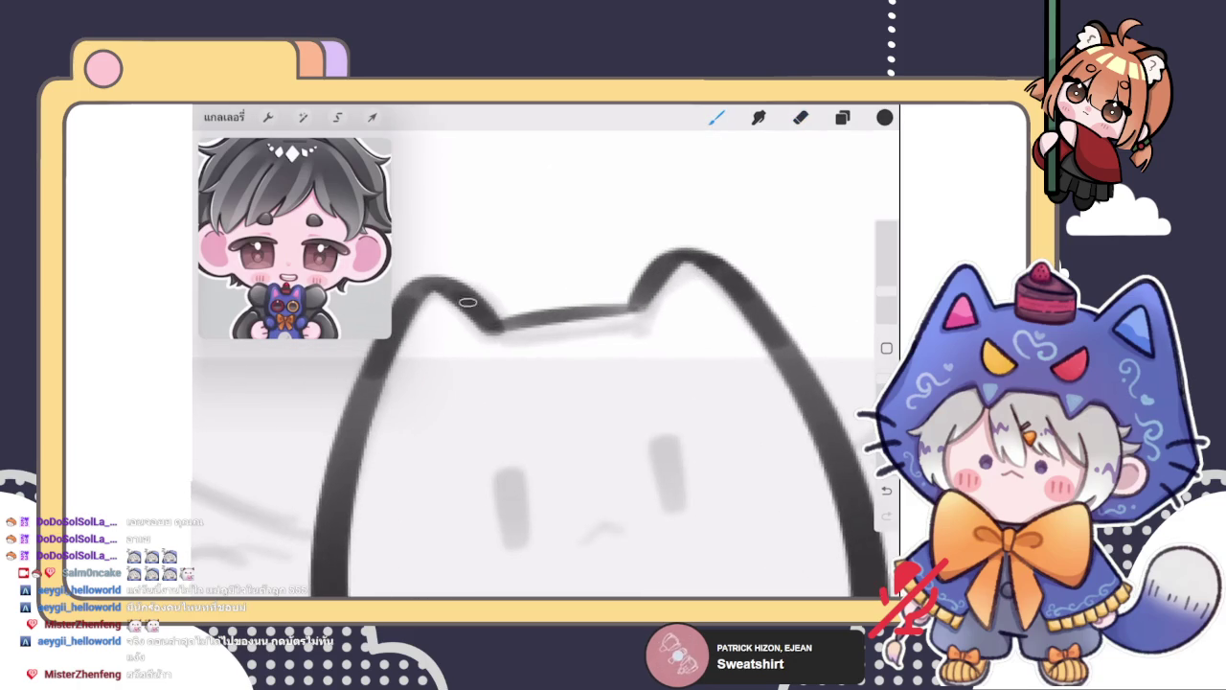
left_click_drag(491, 327, 398, 287)
scroll(541, 412, "down", 3)
left_click_drag(476, 291, 426, 377)
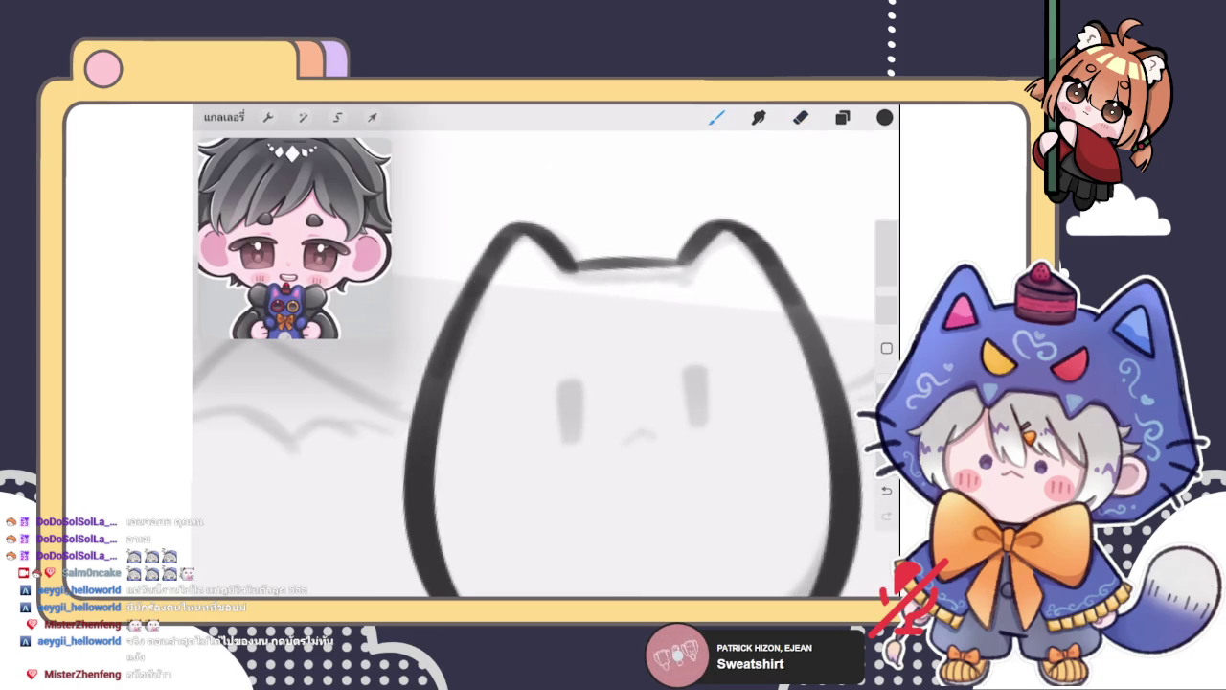
scroll(546, 402, "up", 2)
scroll(547, 402, "up", 2)
scroll(546, 402, "up", 2)
left_click_drag(474, 460, 640, 327)
left_click_drag(475, 462, 631, 323)
Ink the right ear and cheek outline, redoing an unwanted ear stroke
scroll(546, 383, "down", 2)
scroll(546, 383, "down", 1)
scroll(546, 383, "down", 1)
mouse_move(553, 364)
left_mouse_down()
mouse_move(608, 312)
mouse_move(551, 369)
left_mouse_up()
key("ctrl+z")
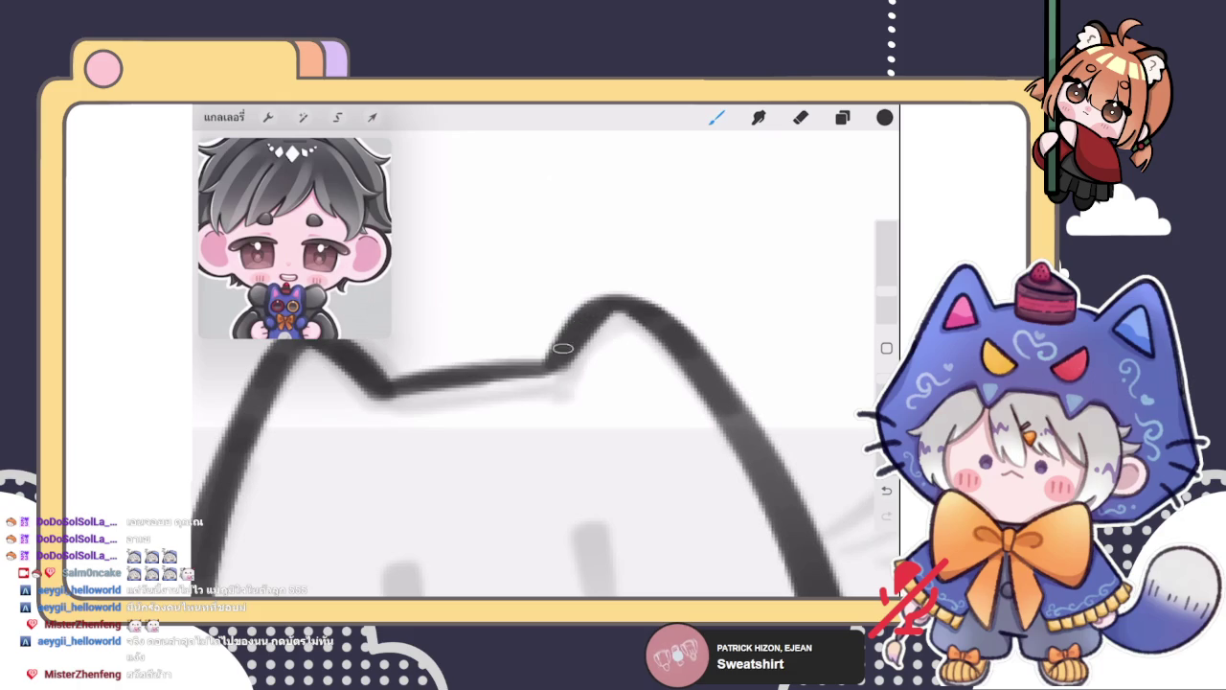
scroll(546, 383, "down", 3)
scroll(546, 383, "down", 1)
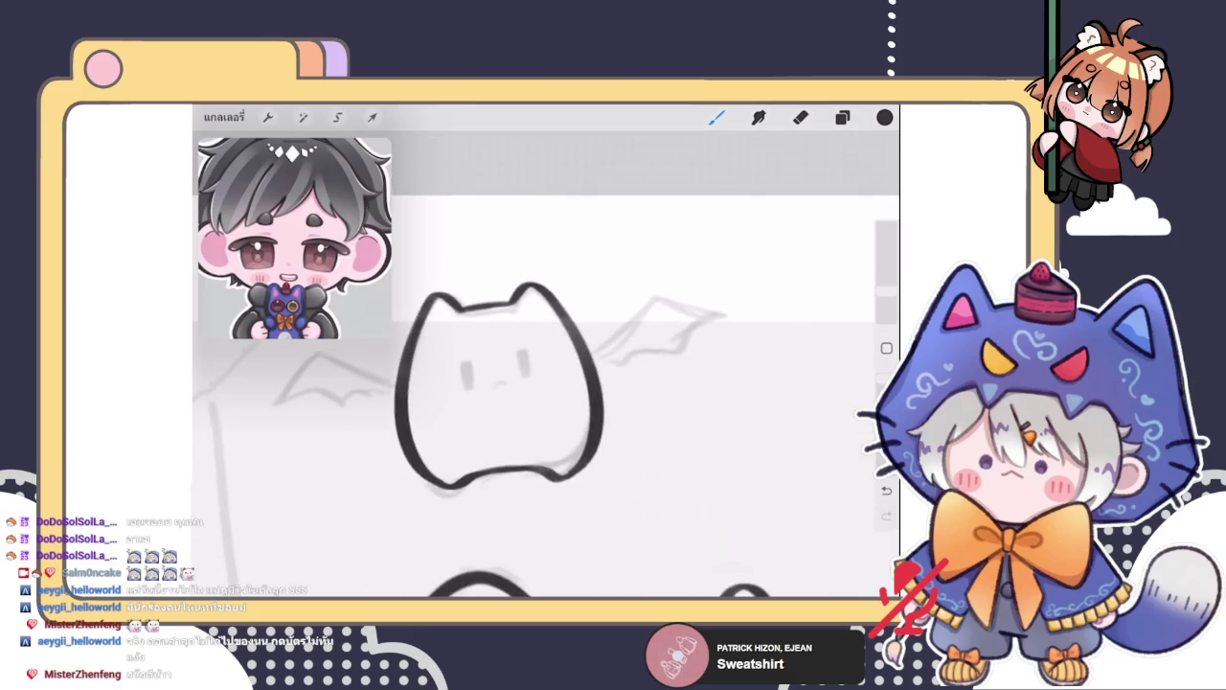
scroll(546, 383, "up", 3)
left_click_drag(600, 369, 609, 407)
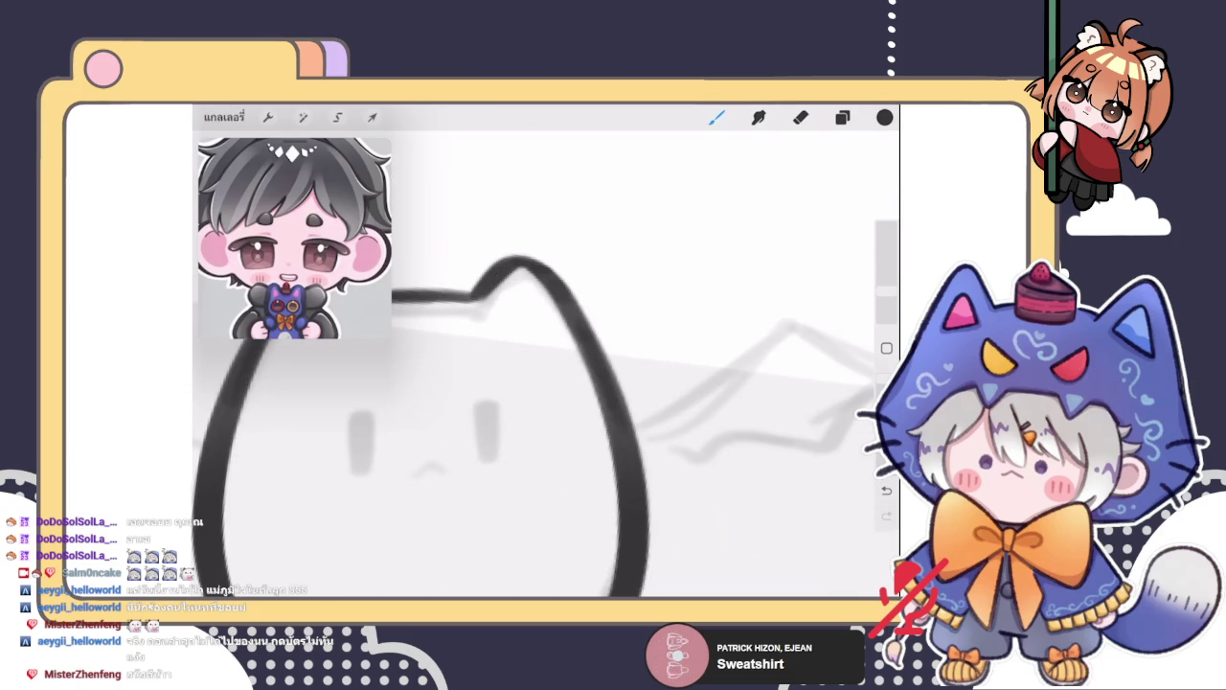
scroll(622, 403, "down", 3)
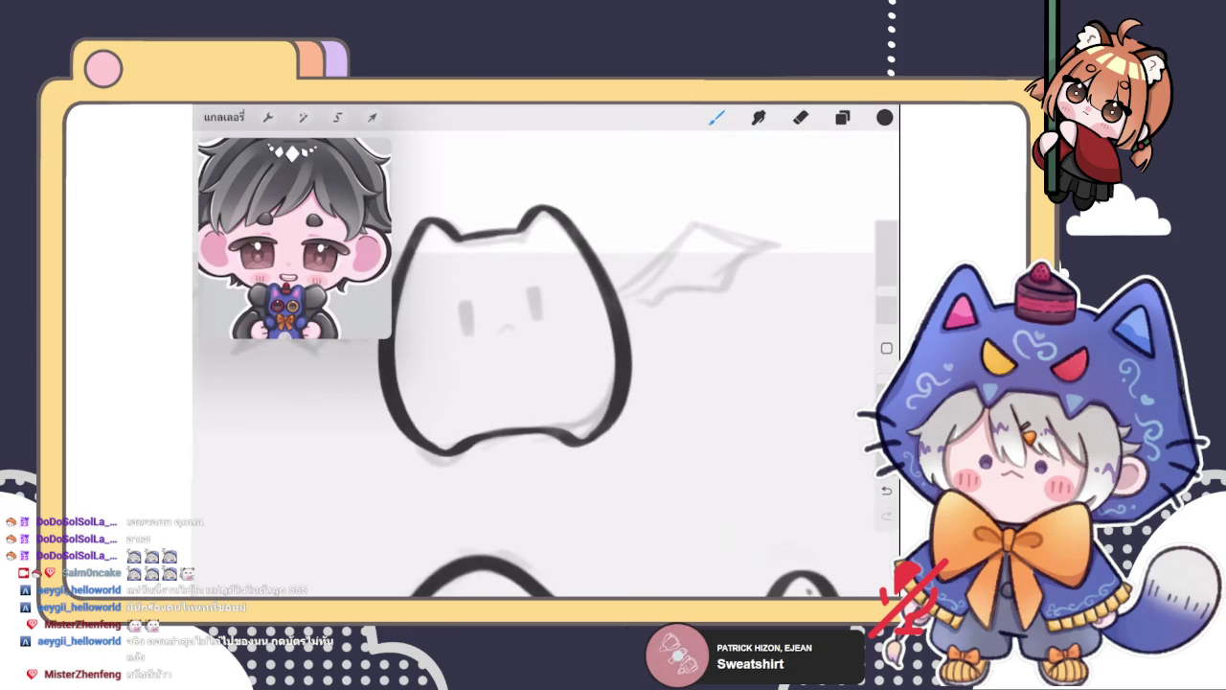
scroll(546, 364, "up", 1)
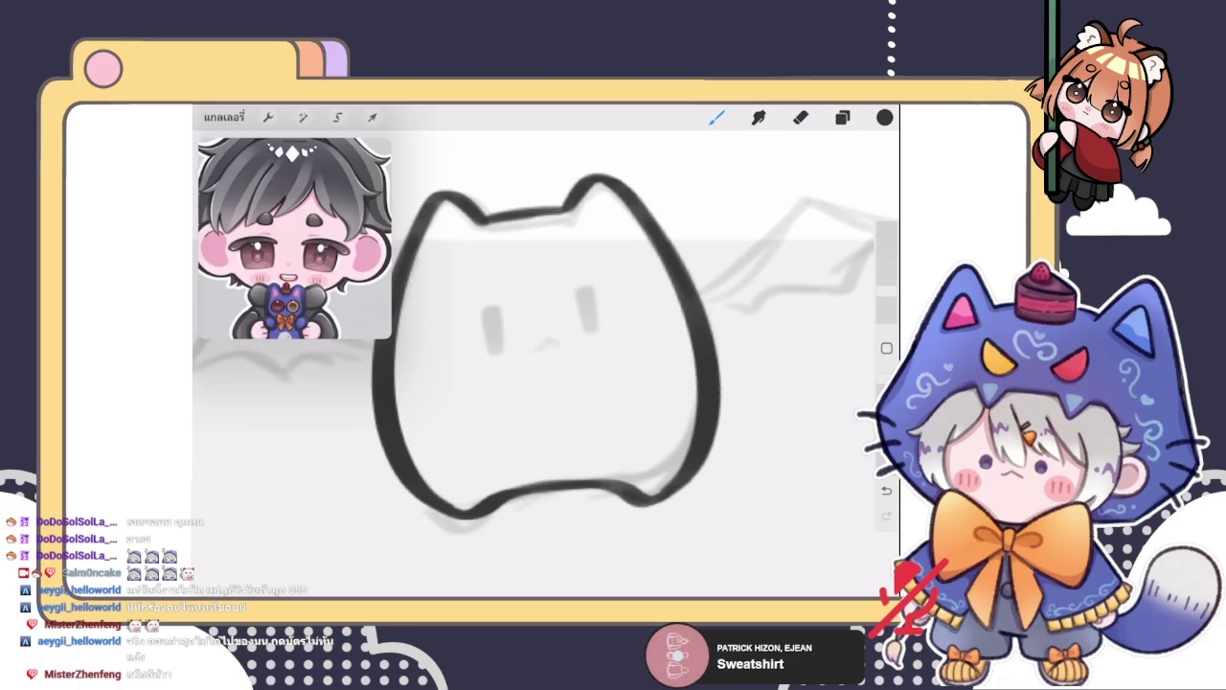
left_click(842, 117)
Check the Layers list and the current layer's options
left_click(843, 117)
left_click(842, 116)
left_click(687, 249)
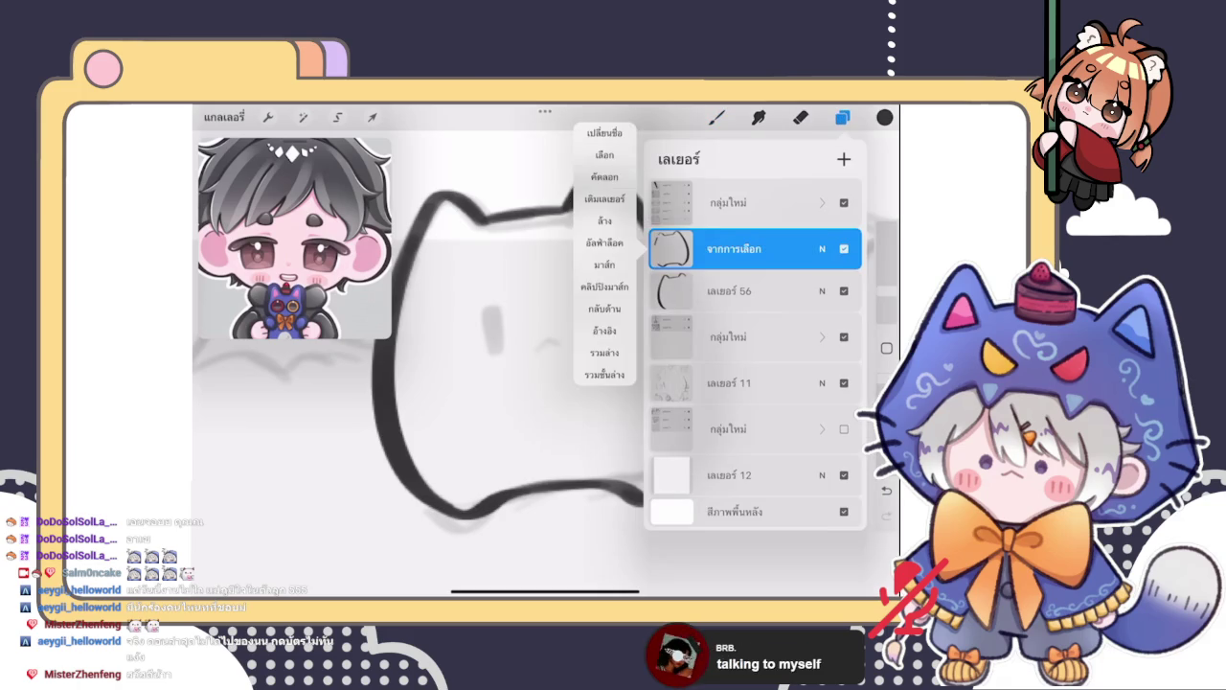
left_click(716, 117)
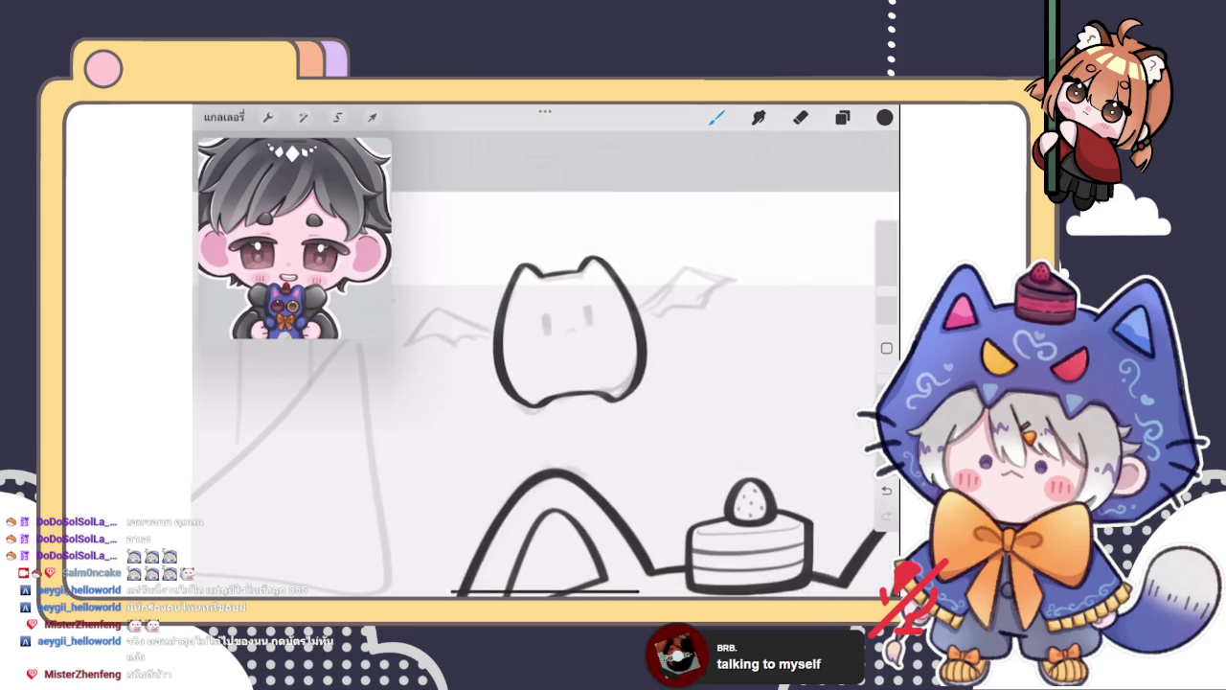
Erase the faint grey smudge under the thick ink stroke
scroll(575, 316, "up", 2)
scroll(575, 316, "up", 3)
scroll(546, 354, "up", 3)
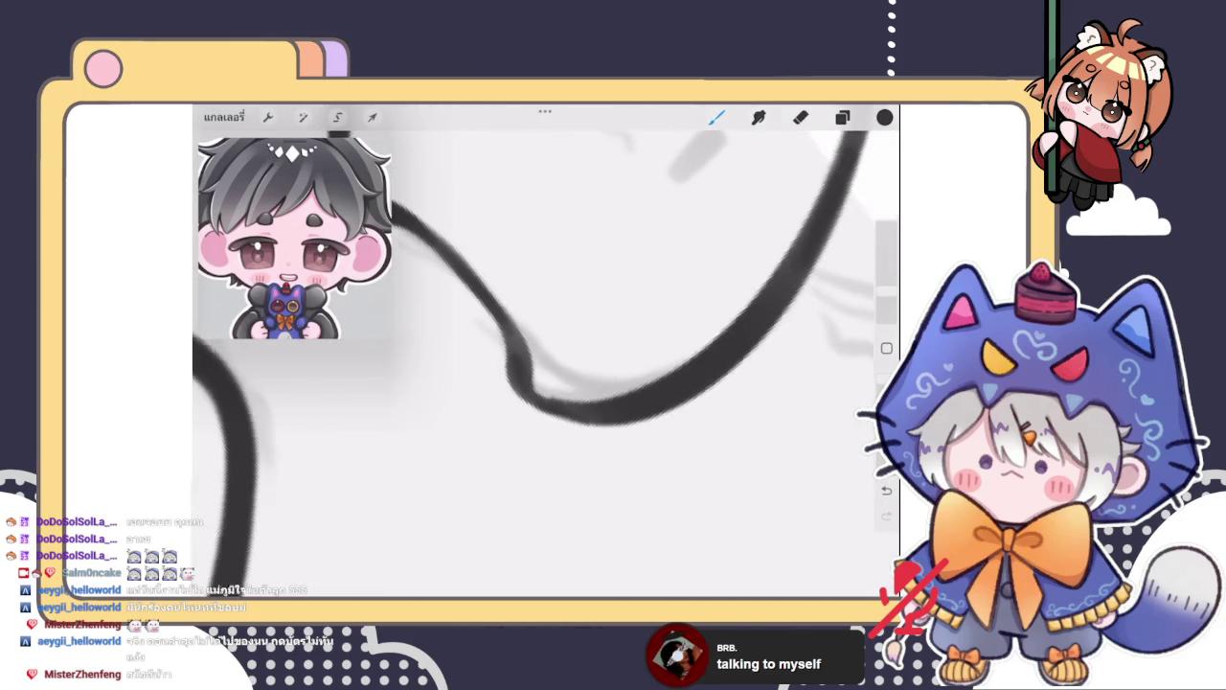
left_click(801, 117)
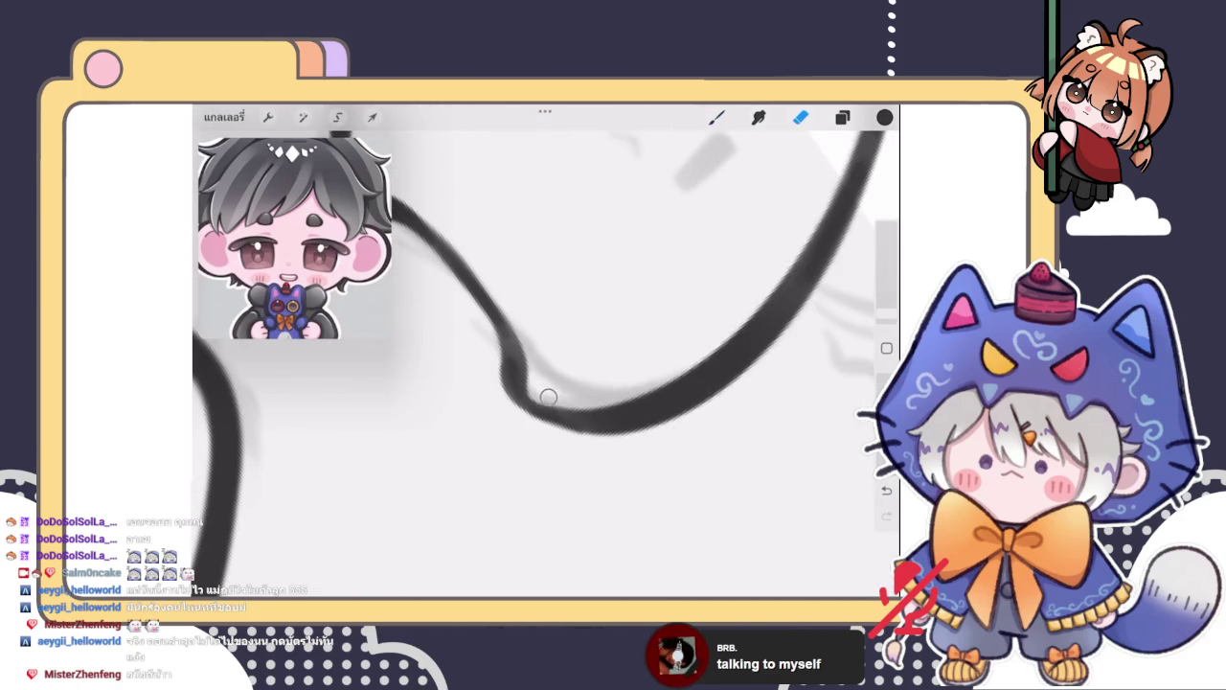
left_click_drag(569, 384, 548, 396)
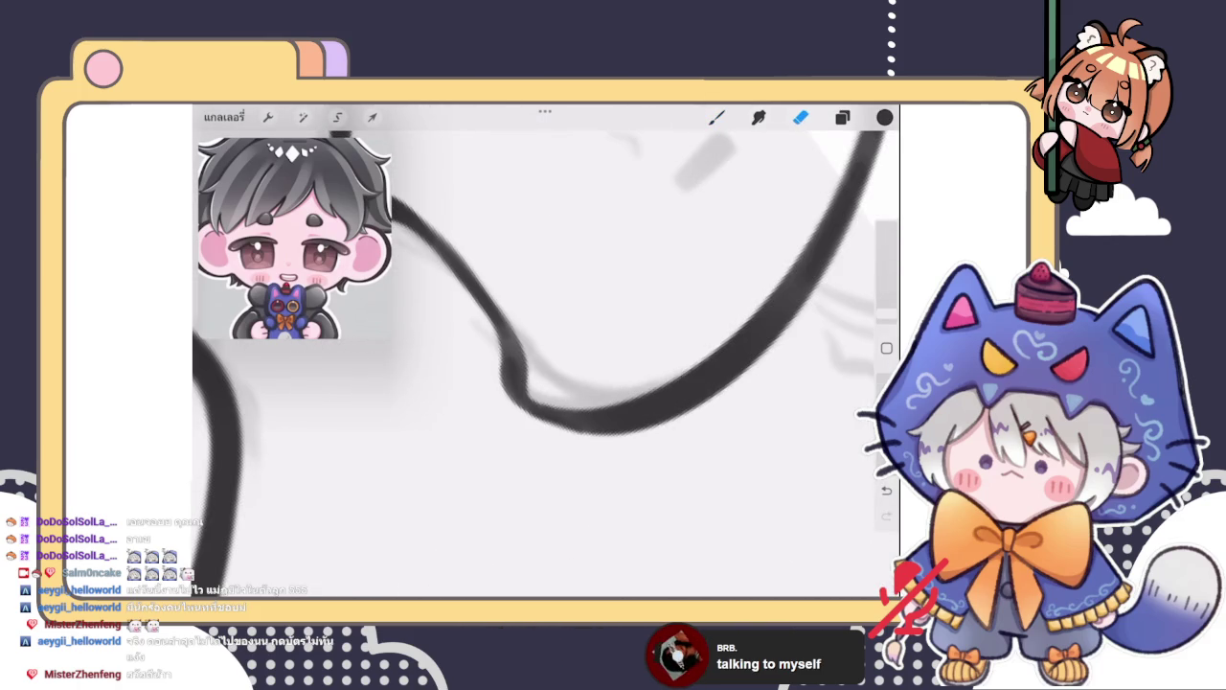
scroll(546, 354, "down", 2)
scroll(547, 354, "down", 2)
scroll(546, 354, "up", 3)
scroll(546, 354, "up", 2)
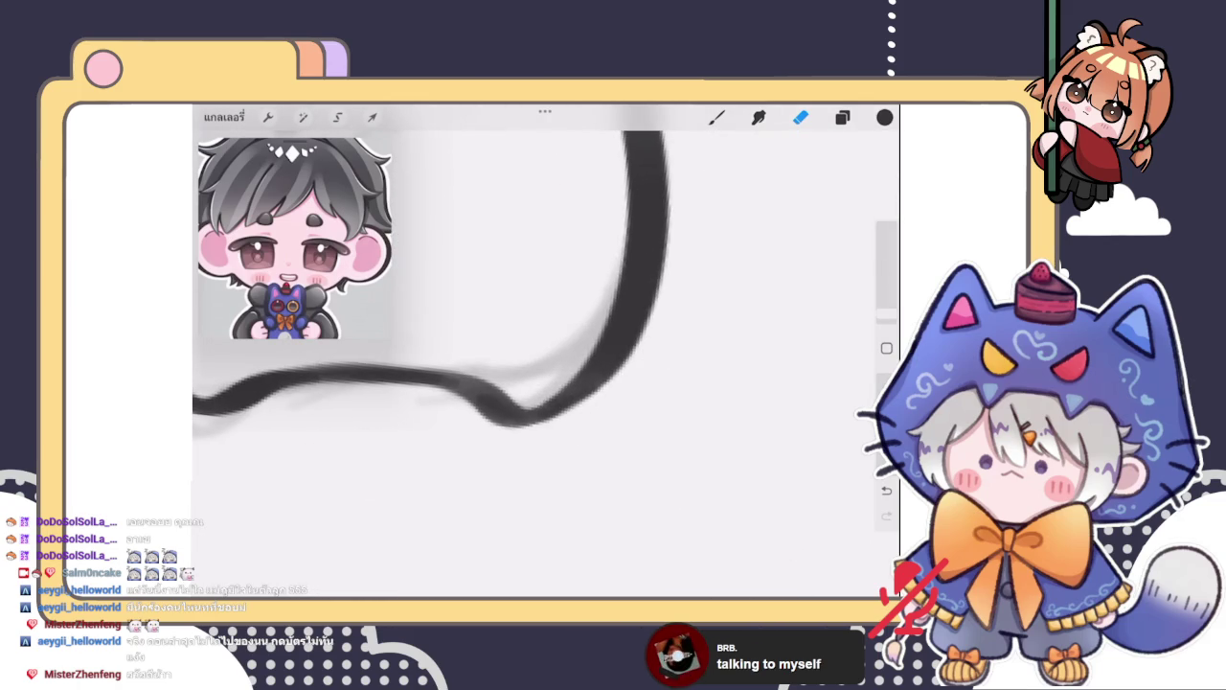
scroll(546, 354, "down", 2)
scroll(546, 355, "down", 3)
scroll(546, 354, "down", 1)
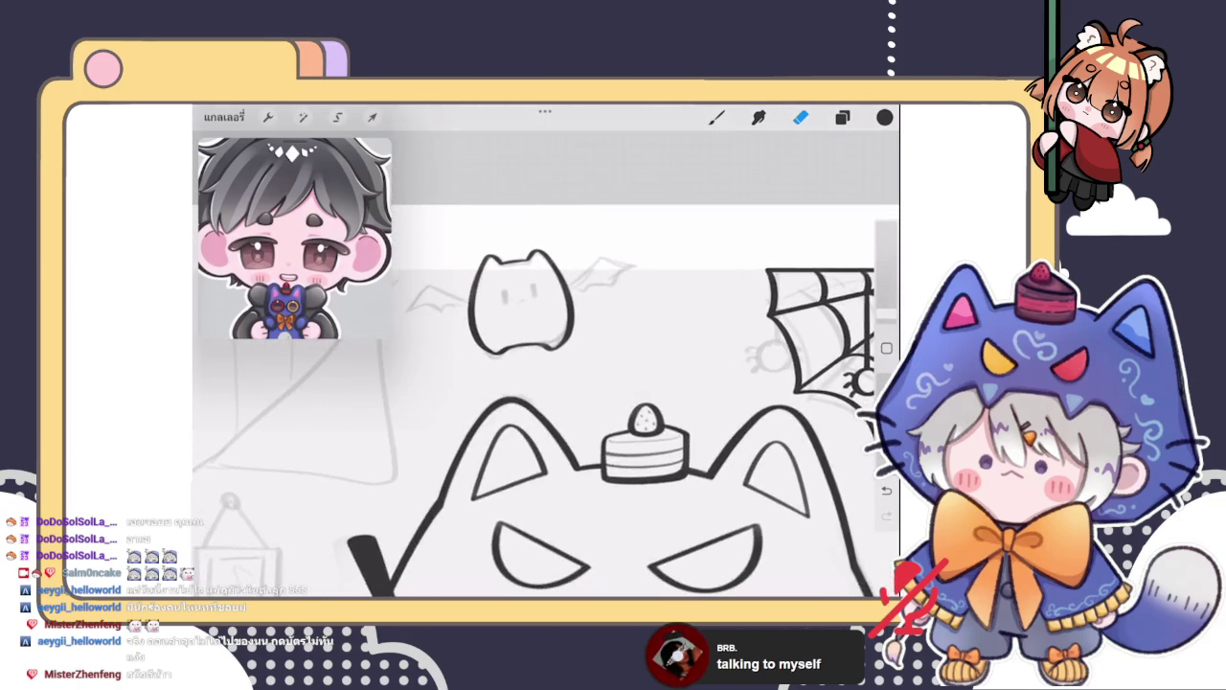
scroll(546, 383, "up", 2)
Return to the Brush and select Layer 56 in the Layers list
left_click(842, 117)
left_click(717, 117)
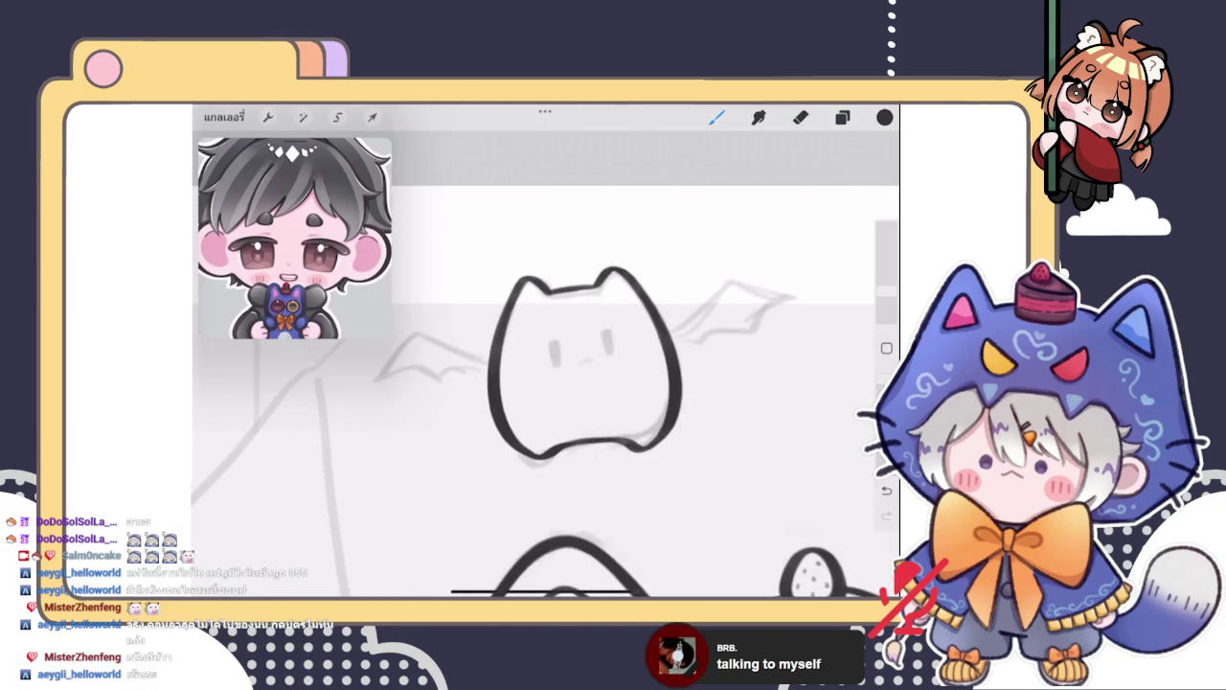
scroll(584, 384, "up", 2)
scroll(584, 384, "up", 1)
left_click(843, 116)
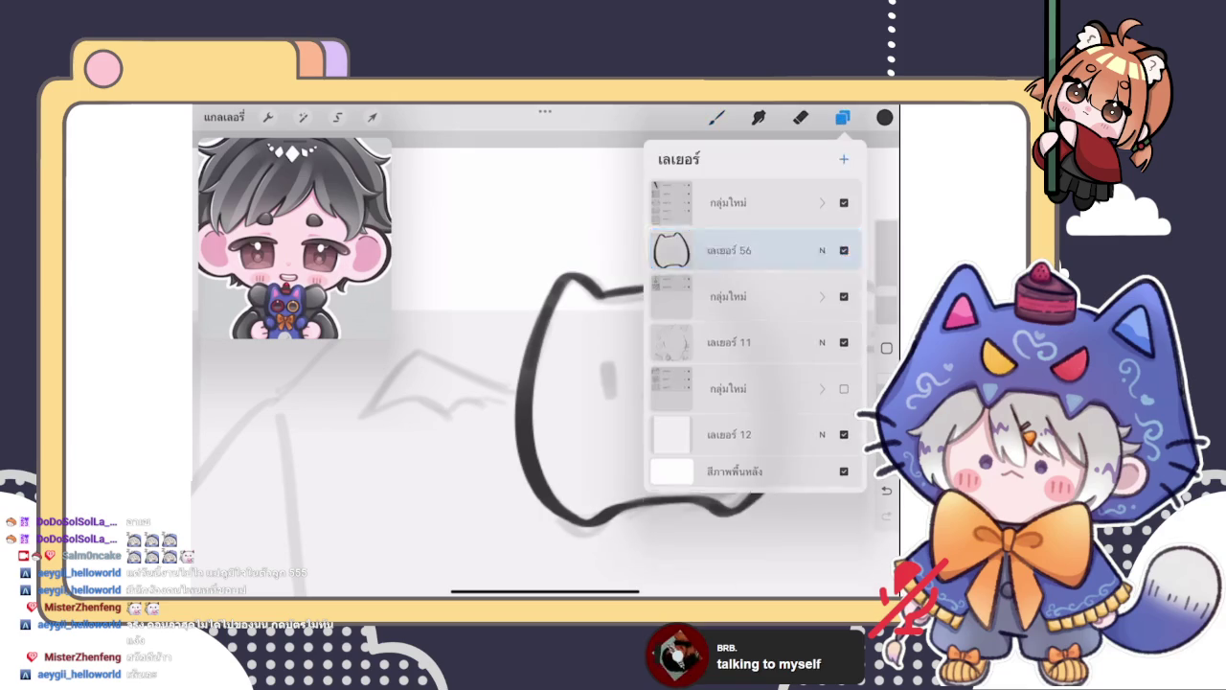
Ink the bat wing's peaked upper and curved lower edges left of the cat head, redrawing as needed
left_click(717, 117)
scroll(623, 384, "up", 2)
mouse_move(594, 401)
left_mouse_down()
mouse_move(512, 388)
mouse_move(370, 412)
left_mouse_up()
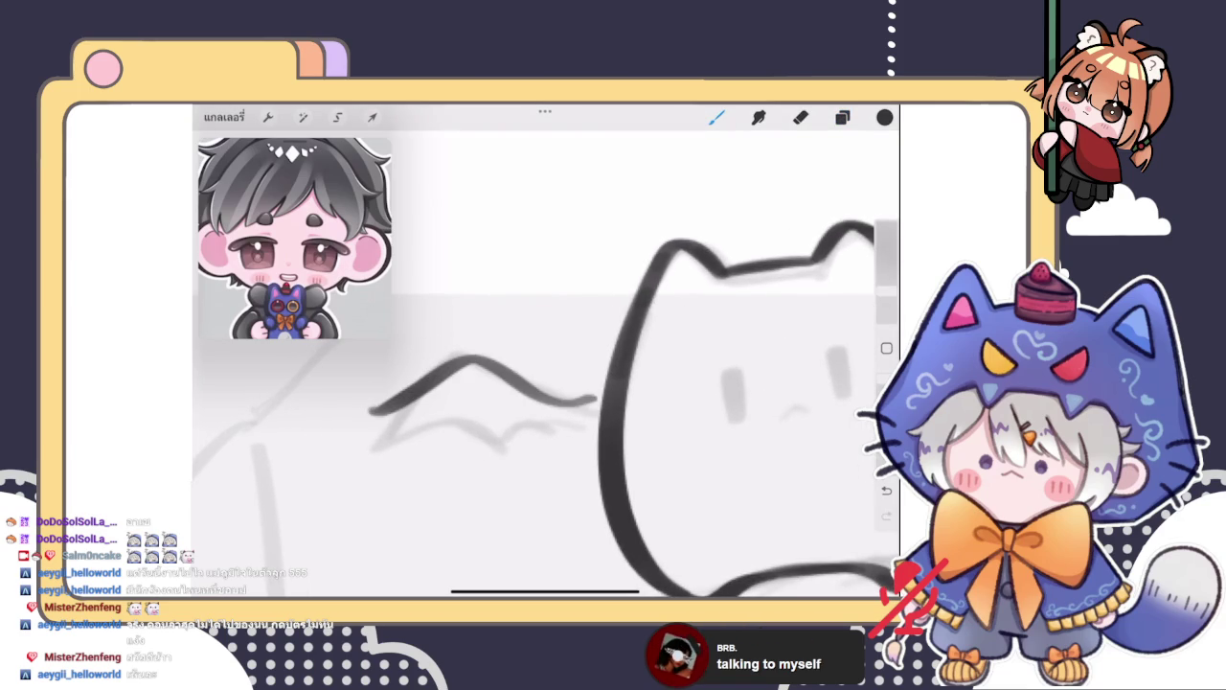
key("ctrl+z")
mouse_move(587, 393)
left_mouse_down()
mouse_move(470, 347)
mouse_move(370, 406)
mouse_move(508, 432)
left_mouse_up()
scroll(546, 364, "up", 2)
scroll(546, 364, "up", 1)
key("ctrl+z")
mouse_move(384, 429)
left_mouse_down()
mouse_move(548, 467)
mouse_move(681, 474)
left_mouse_up()
key("ctrl+z")
mouse_move(533, 470)
left_mouse_down()
mouse_move(614, 422)
mouse_move(681, 458)
left_mouse_up()
key("ctrl+z")
key("ctrl+z")
mouse_move(383, 430)
left_mouse_down()
mouse_move(521, 422)
mouse_move(573, 452)
mouse_move(686, 433)
left_mouse_up()
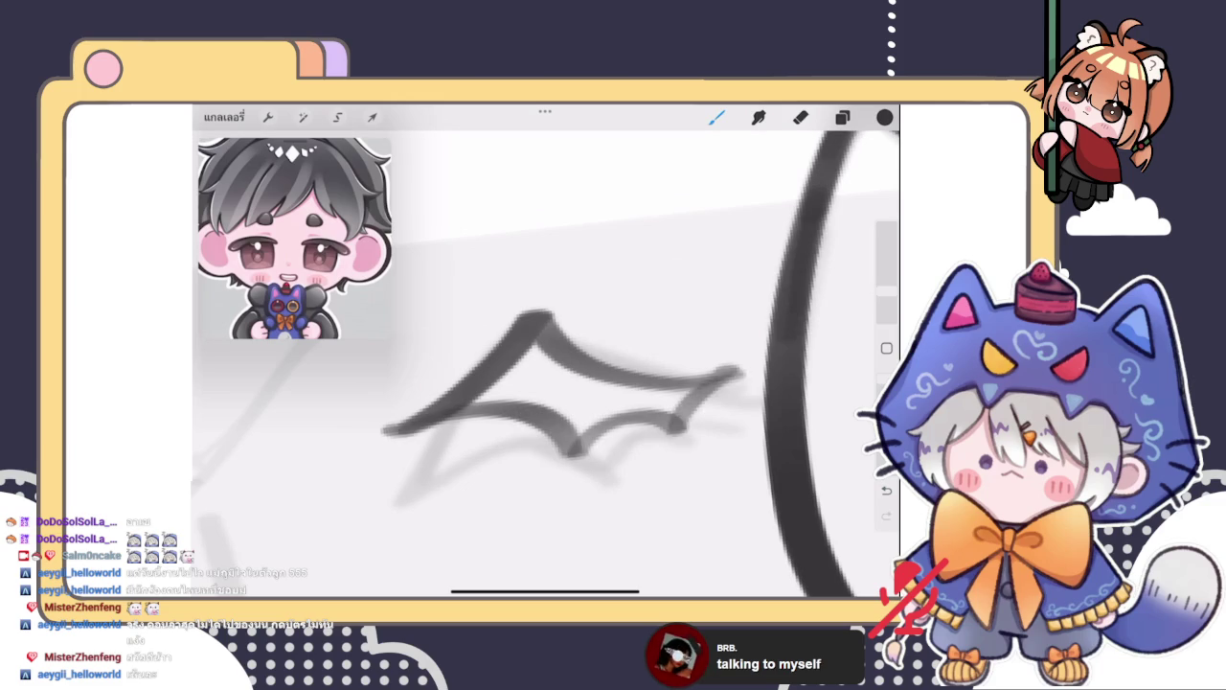
Erase stray ink to refine the wing's shape
scroll(546, 384, "down", 5)
scroll(604, 402, "up", 4)
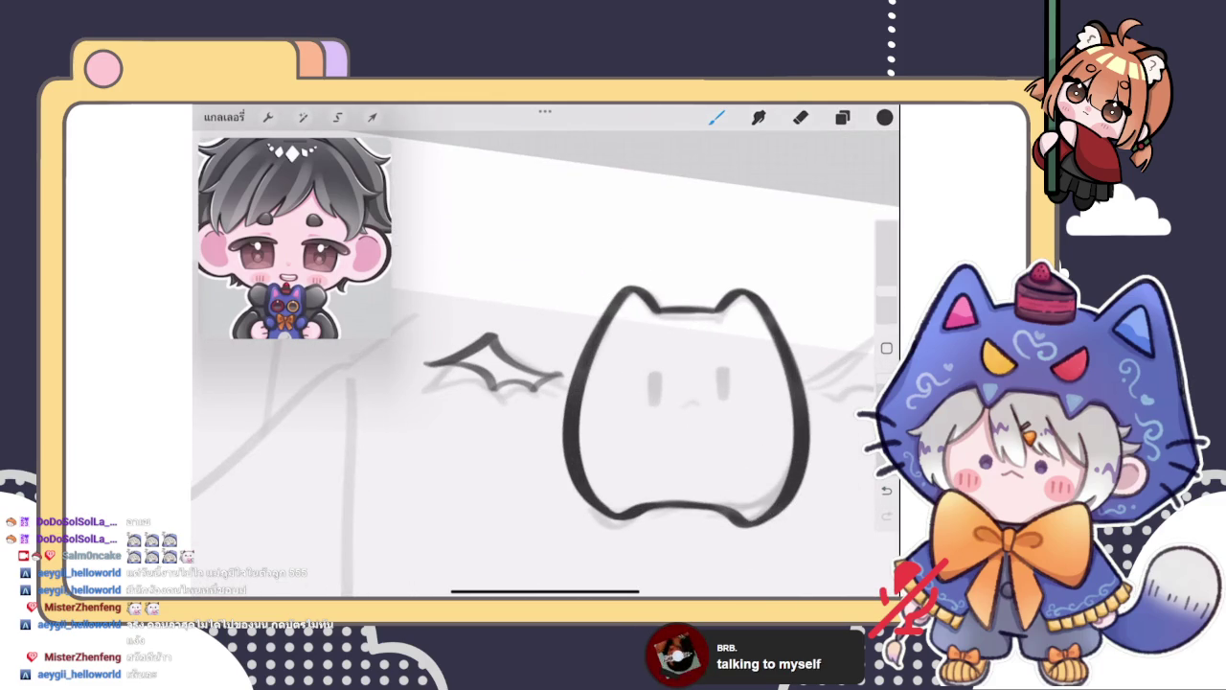
scroll(622, 431, "up", 5)
key("e")
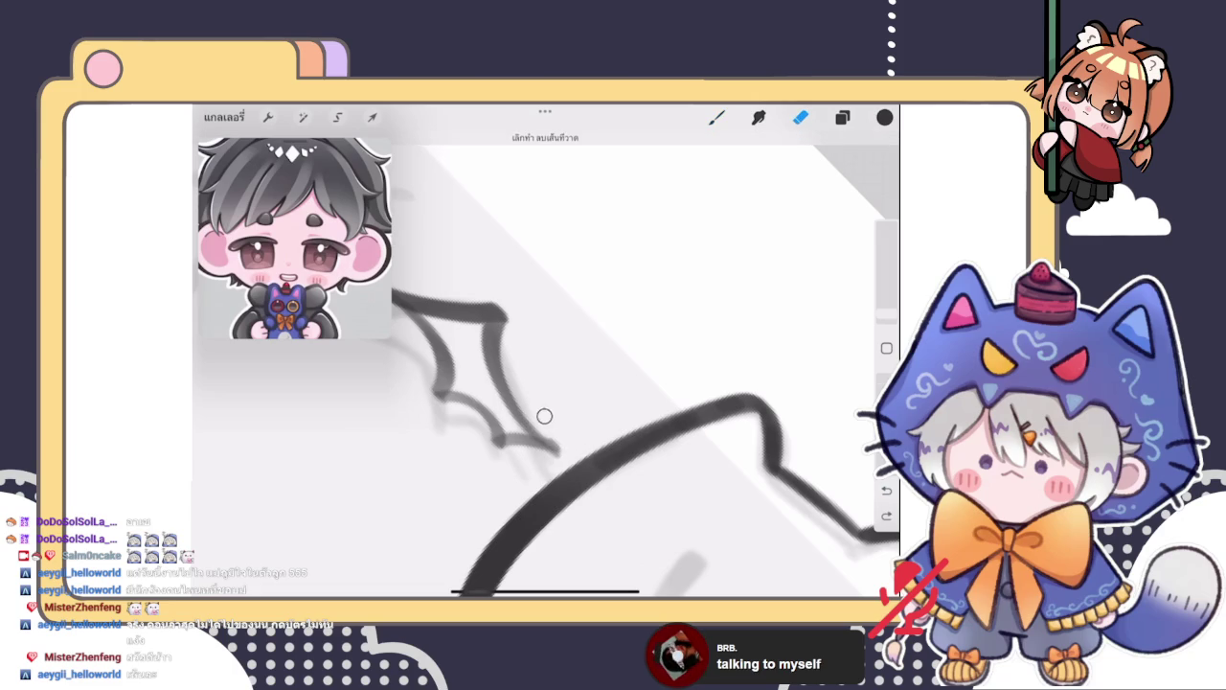
scroll(546, 364, "down", 5)
scroll(546, 365, "down", 3)
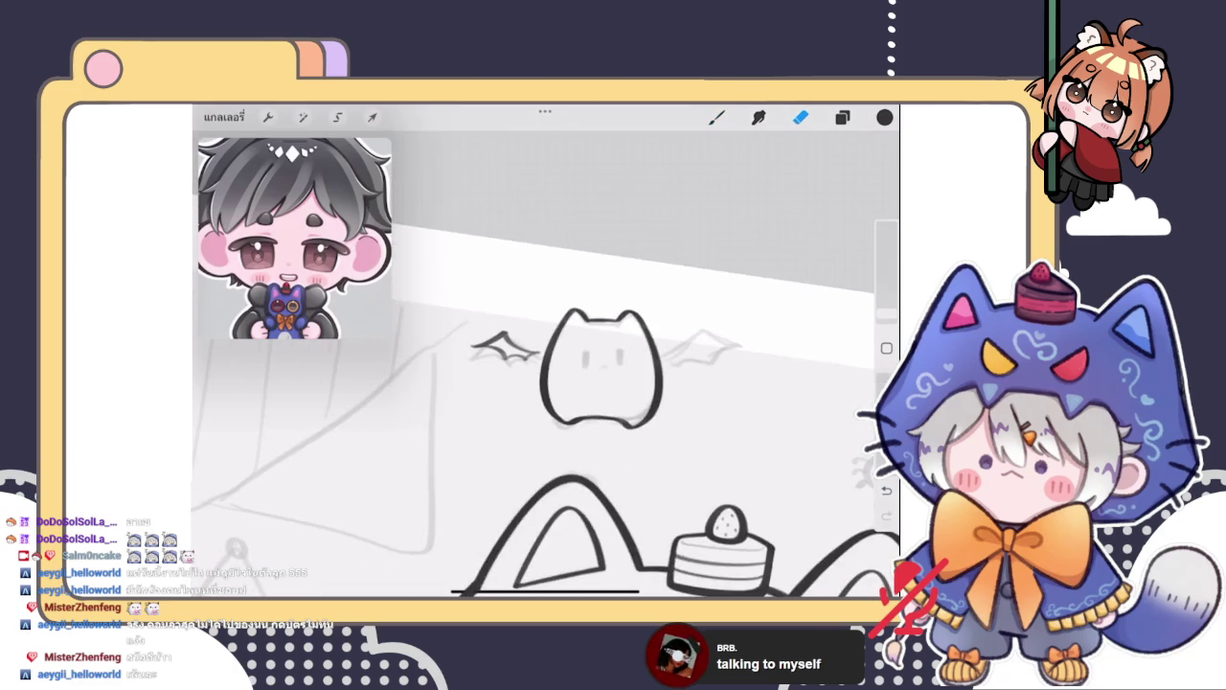
scroll(546, 364, "up", 5)
scroll(547, 364, "up", 2)
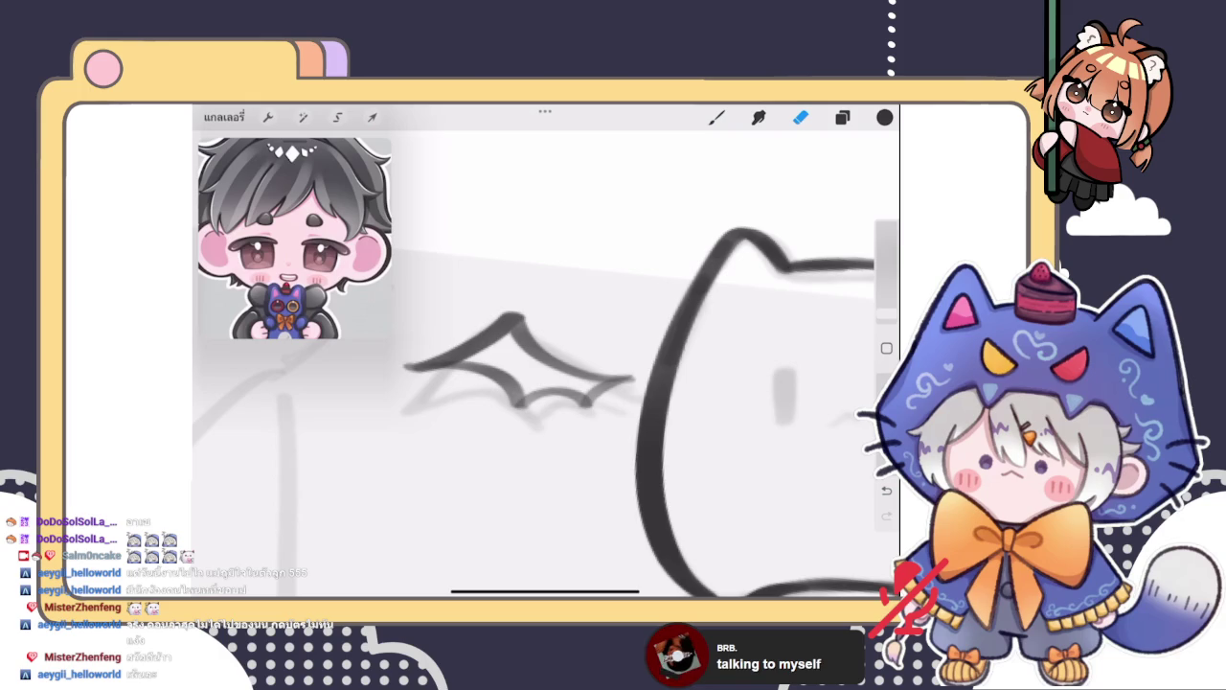
scroll(546, 364, "up", 3)
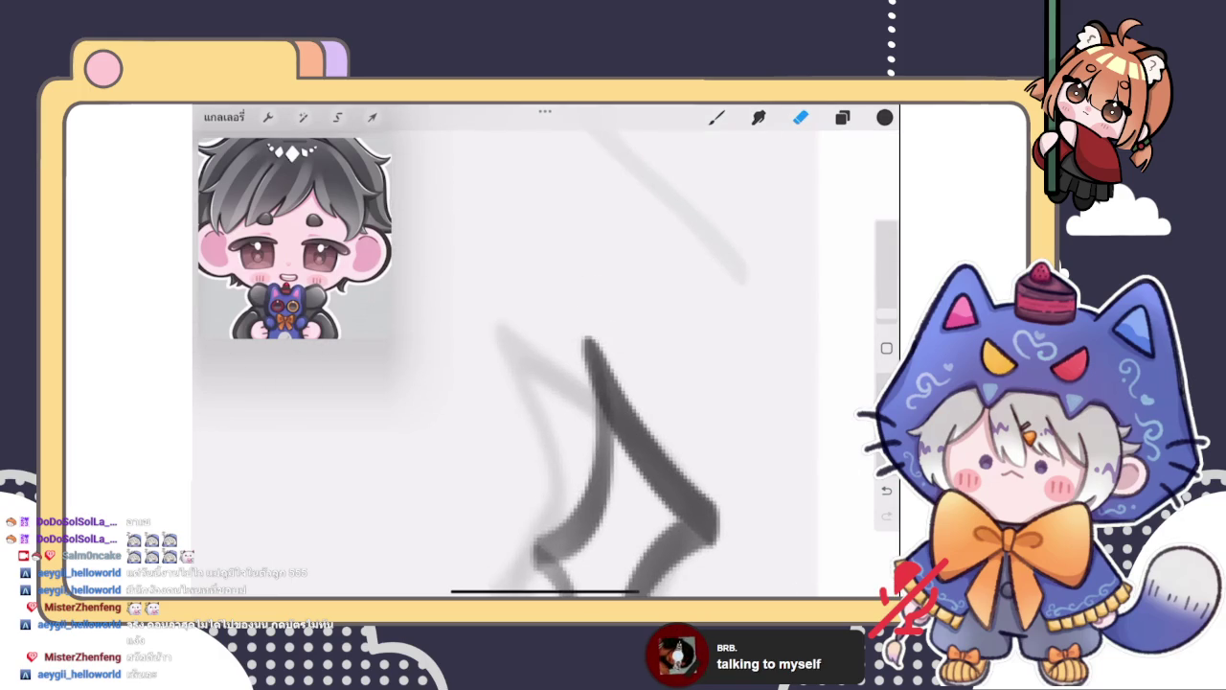
scroll(630, 364, "down", 1)
scroll(546, 364, "down", 2)
scroll(547, 365, "down", 1)
scroll(546, 364, "up", 2)
scroll(546, 364, "up", 1)
scroll(546, 364, "up", 1)
scroll(546, 364, "down", 2)
scroll(546, 364, "up", 2)
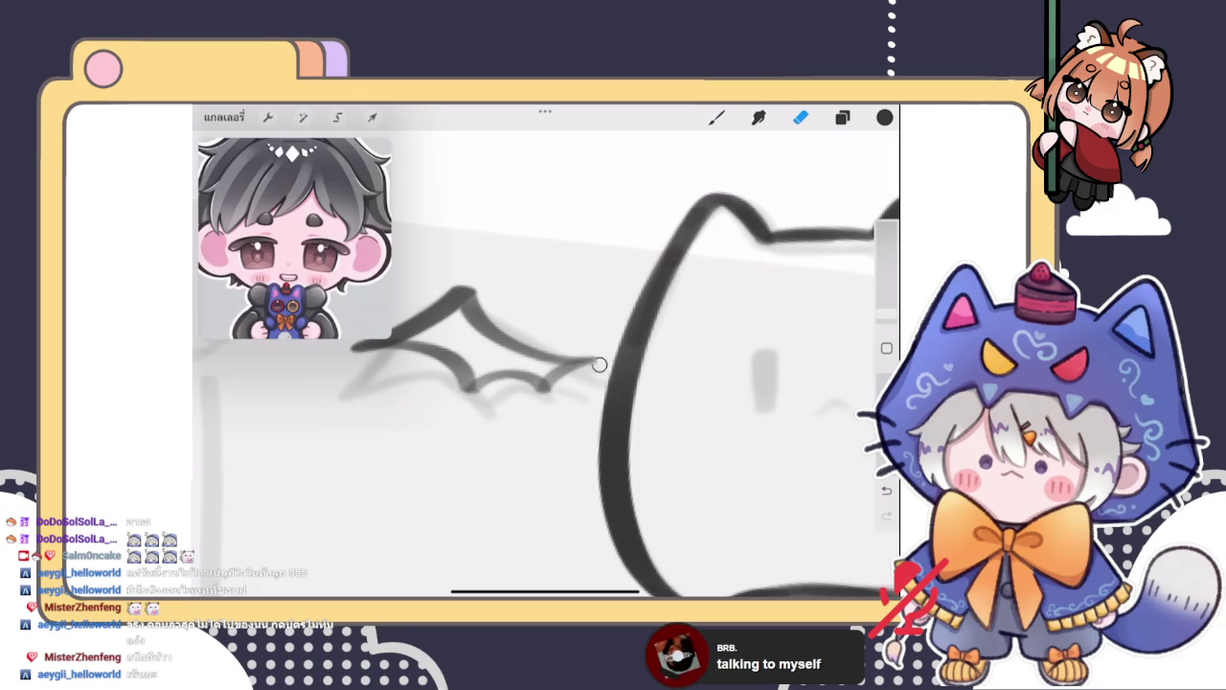
scroll(547, 365, "down", 2)
scroll(546, 364, "up", 1)
Lasso-select the wing and transform it into place beside the cat head
left_click(337, 117)
mouse_move(480, 296)
left_mouse_down()
mouse_move(433, 314)
mouse_move(480, 295)
mouse_move(525, 324)
left_mouse_up()
left_click(372, 117)
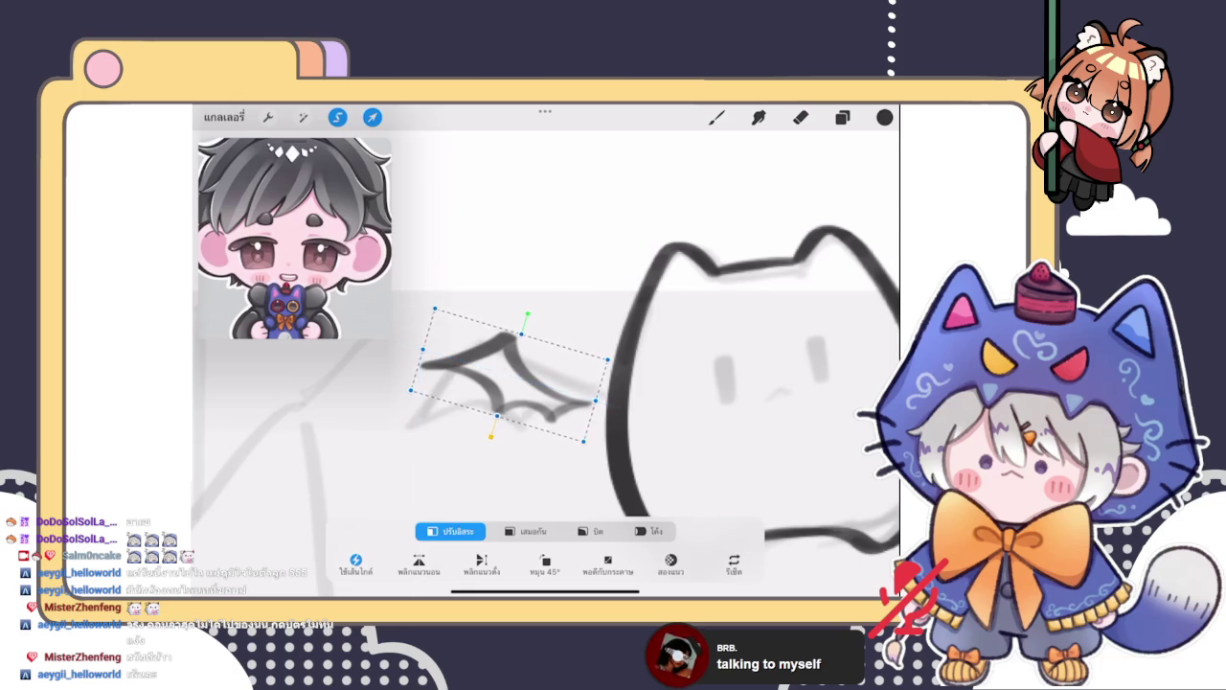
left_click(716, 116)
left_click_drag(504, 488, 492, 435)
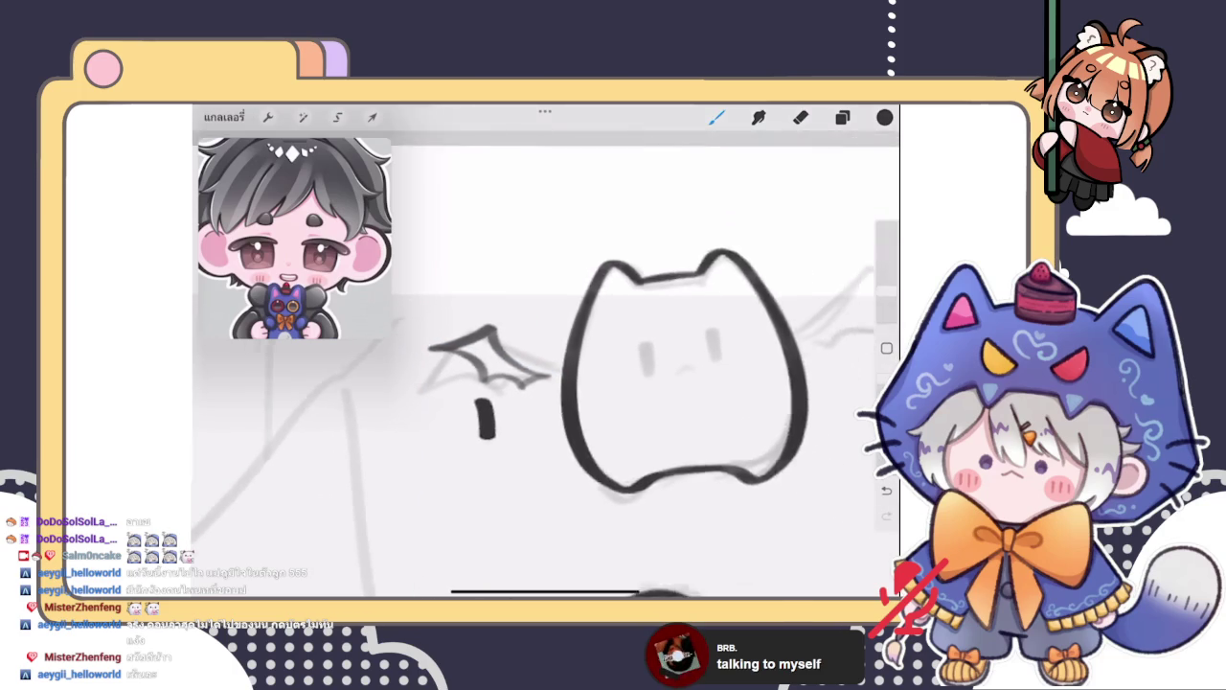
left_click_drag(671, 384, 642, 342)
key("ctrl+z")
scroll(546, 364, "down", 3)
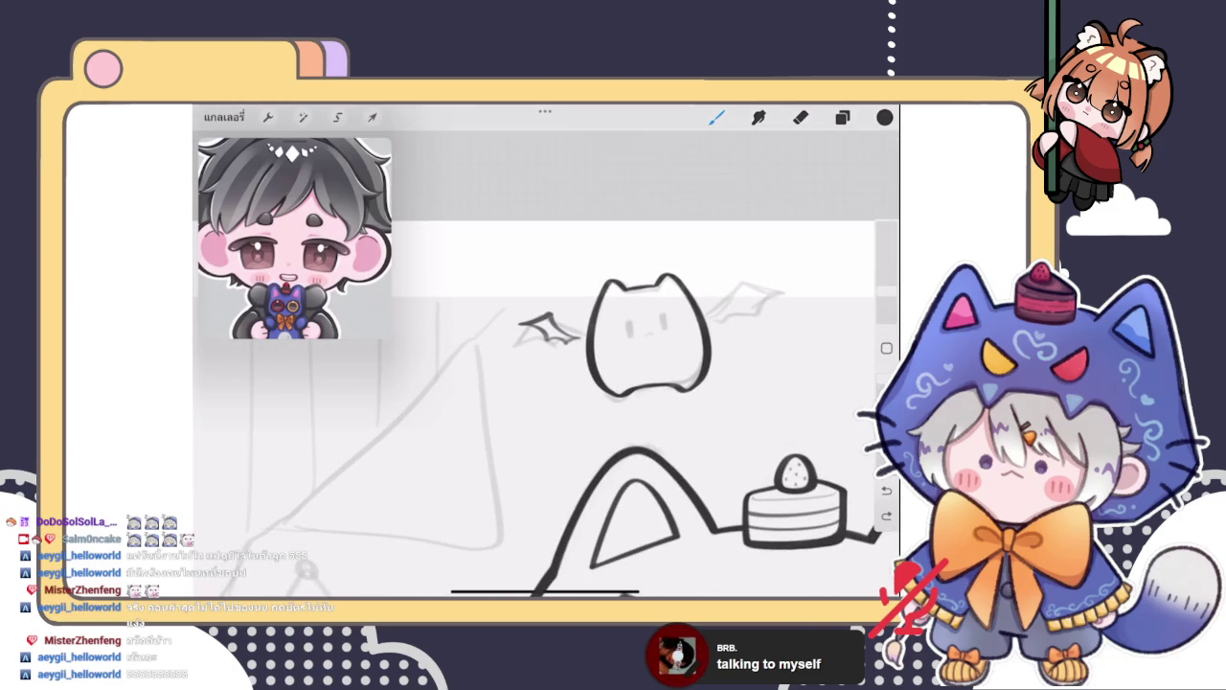
scroll(627, 344, "up", 3)
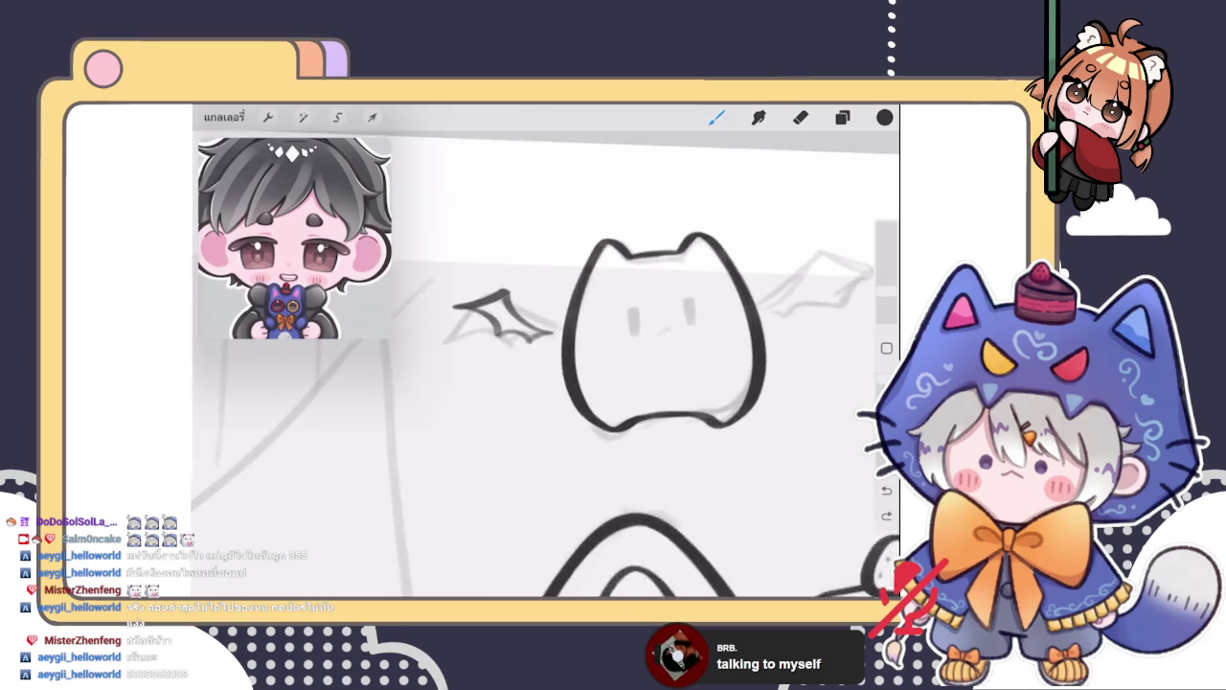
scroll(546, 383, "down", 3)
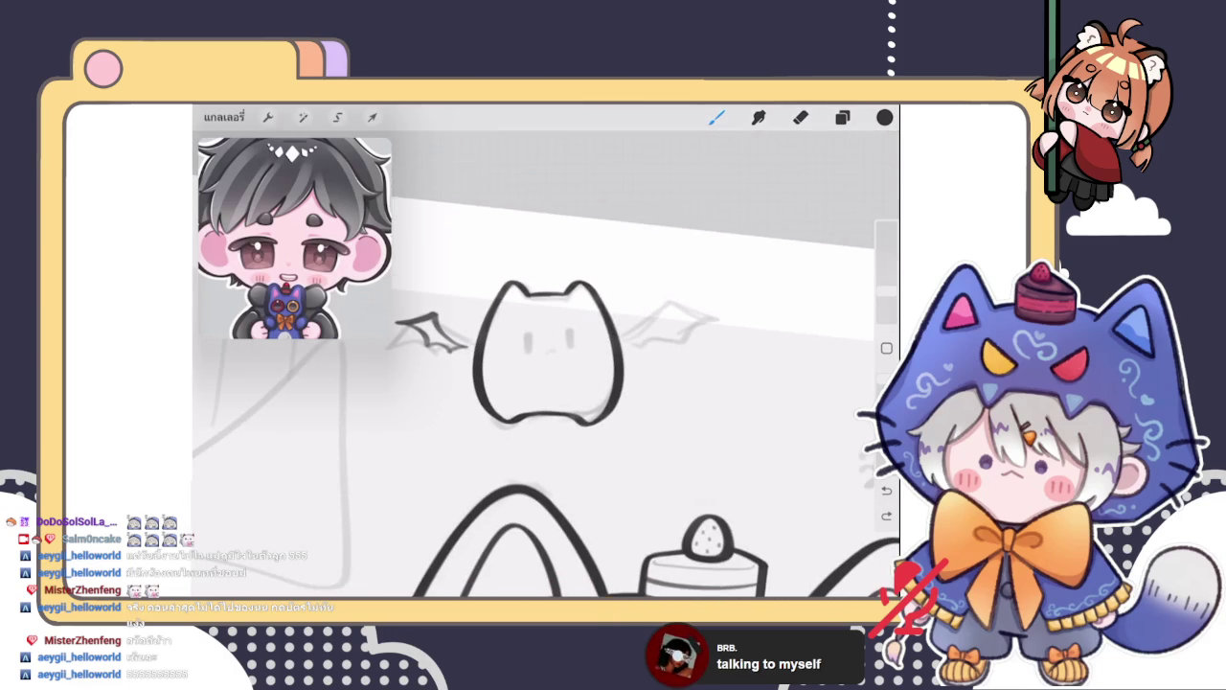
Duplicate the wing's Layer 59
key("l")
left_click_drag(805, 249, 690, 249)
left_click(738, 249)
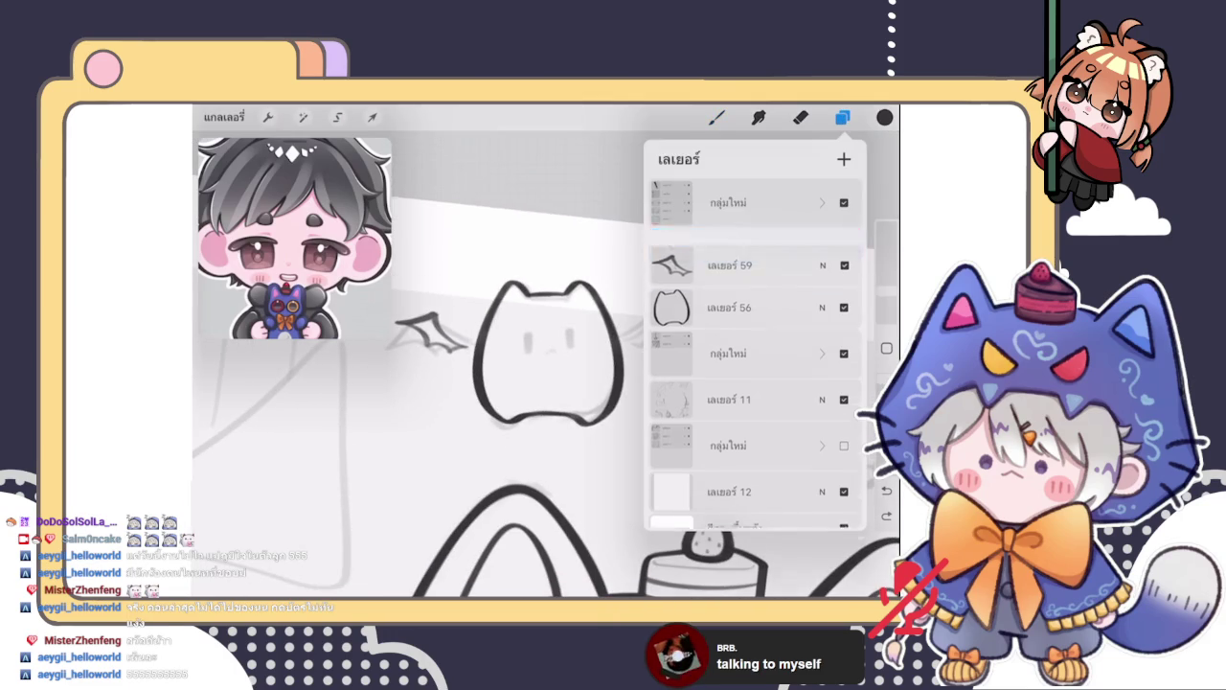
Merge the duplicate wing layer back down into Layer 59
left_click(670, 249)
left_click(607, 351)
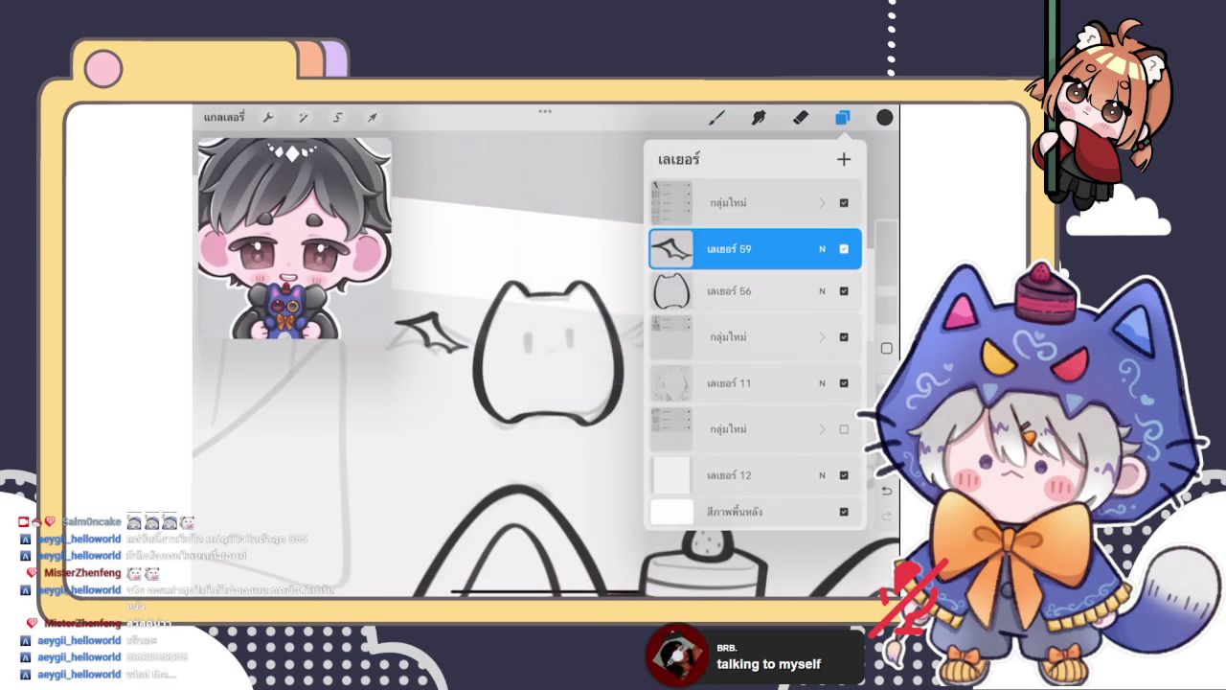
scroll(460, 364, "up", 3)
scroll(546, 364, "up", 3)
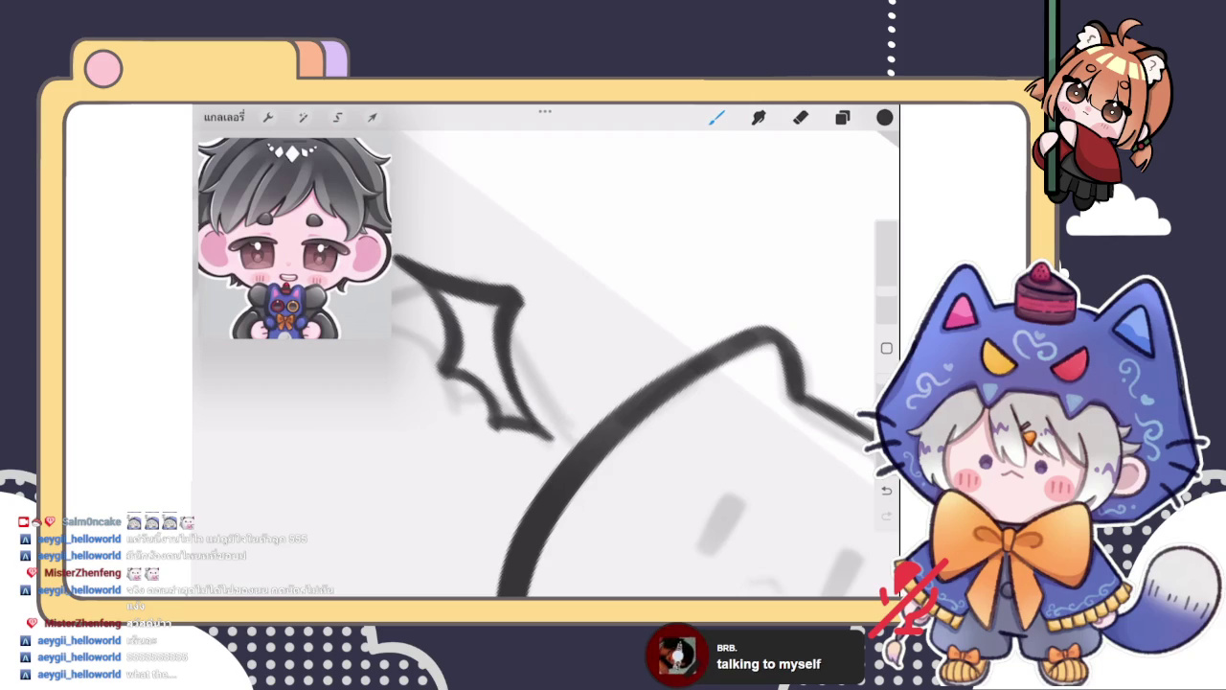
scroll(613, 383, "down", 5)
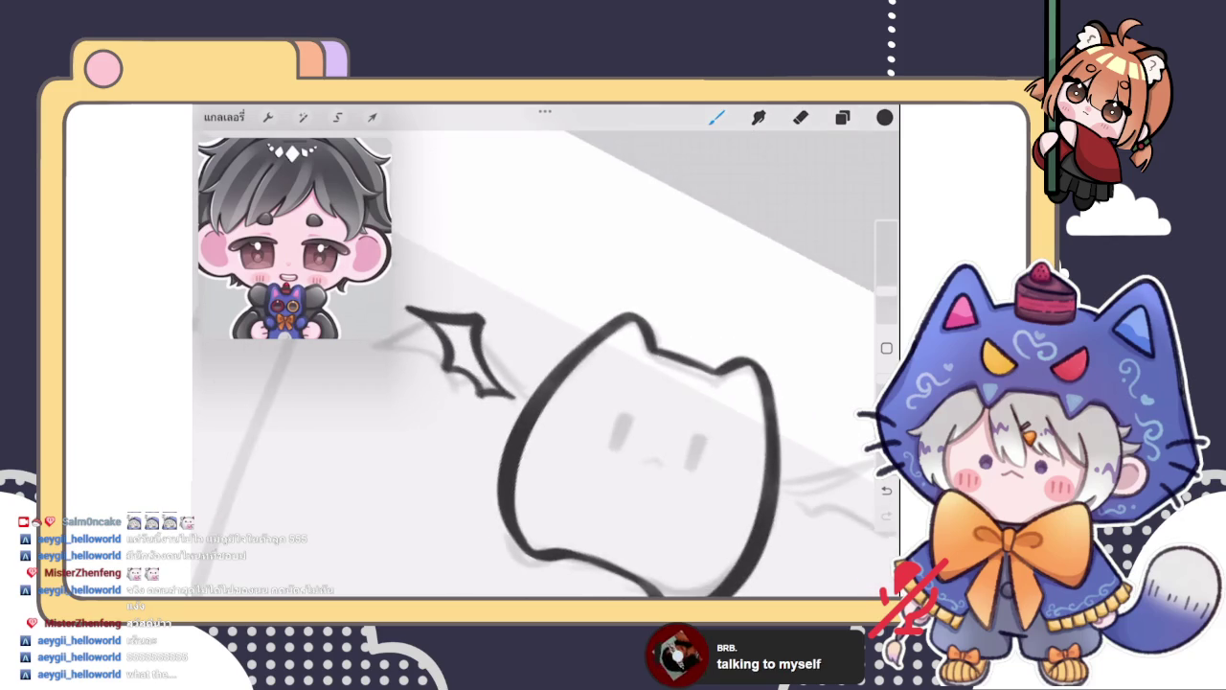
Duplicate Layer 59 and move the flipped copy of the wing to the cat's right side
left_click(842, 117)
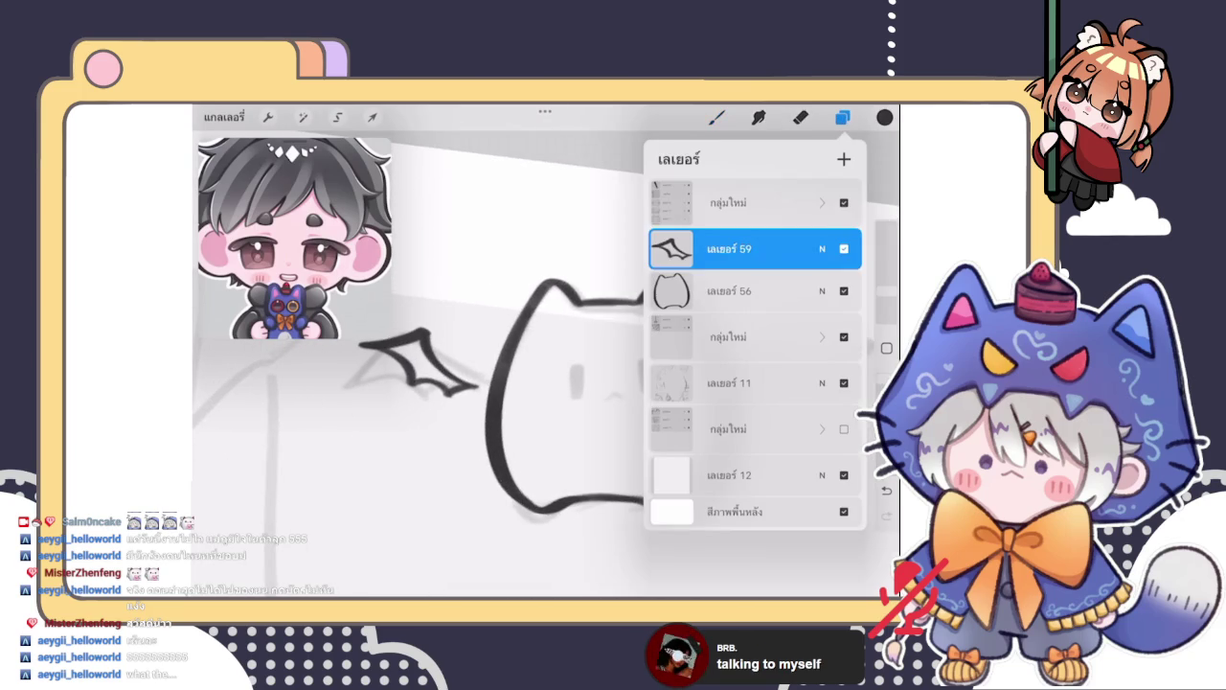
left_click_drag(814, 249, 670, 248)
left_click(739, 249)
scroll(498, 383, "up", 2)
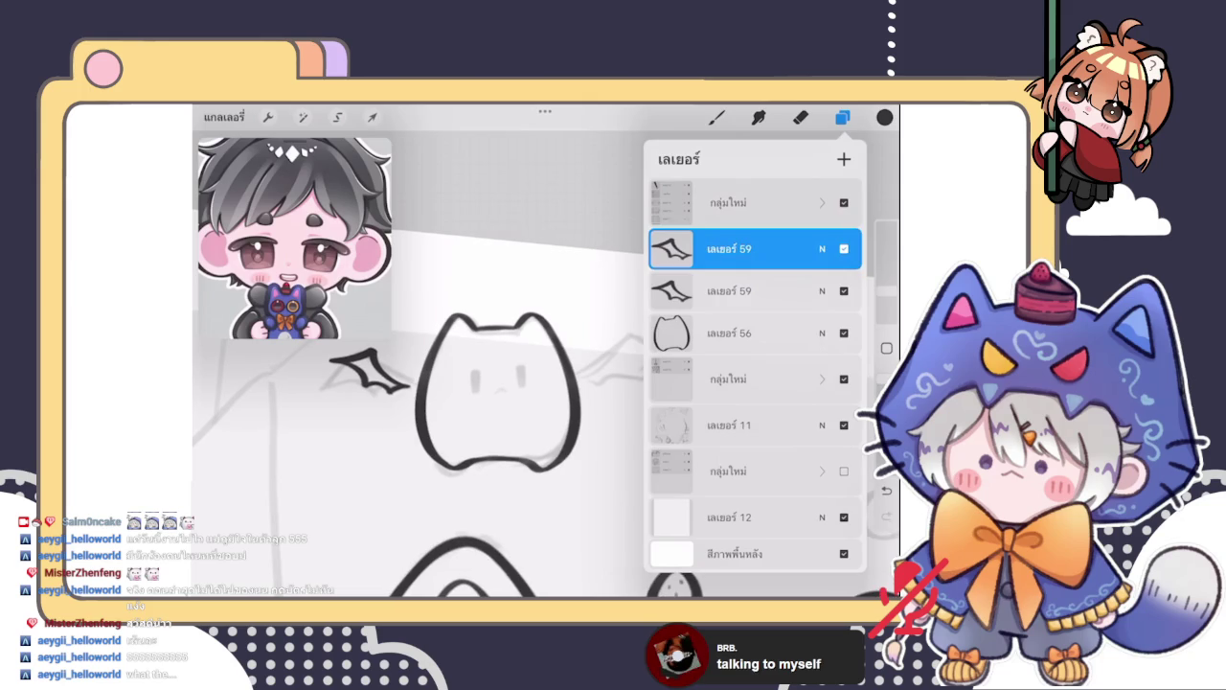
left_click(373, 117)
mouse_move(372, 373)
left_mouse_down()
mouse_move(616, 368)
mouse_move(632, 374)
mouse_move(630, 388)
left_mouse_up()
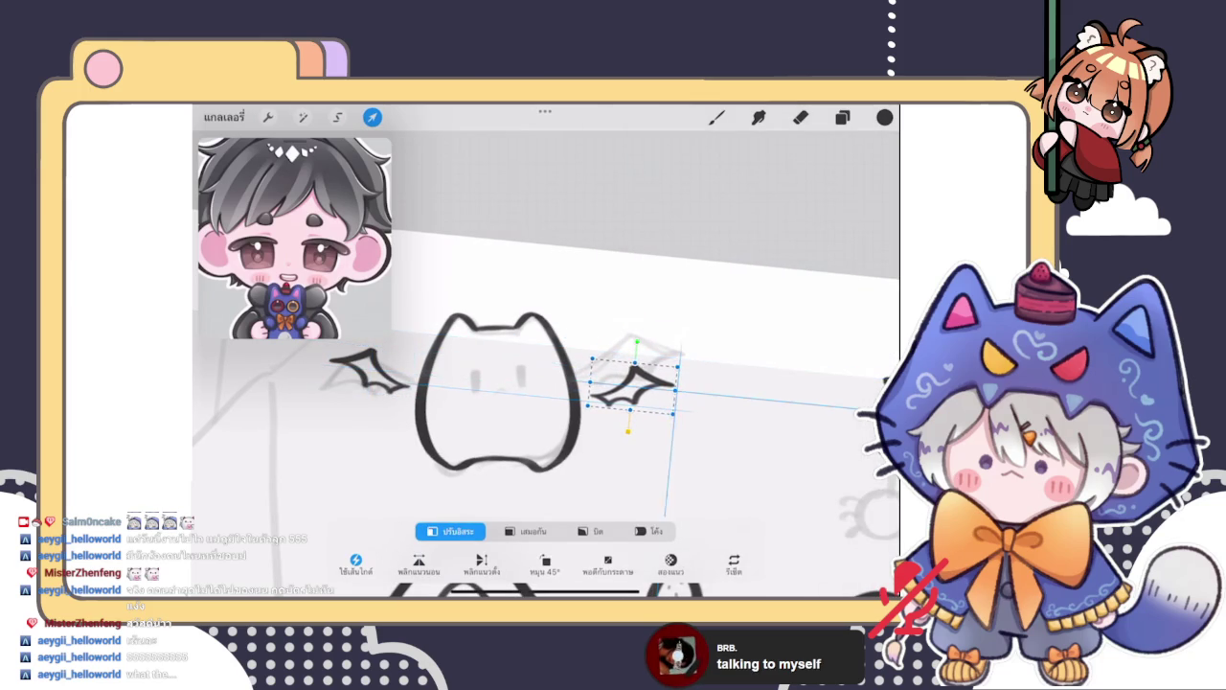
left_click(842, 117)
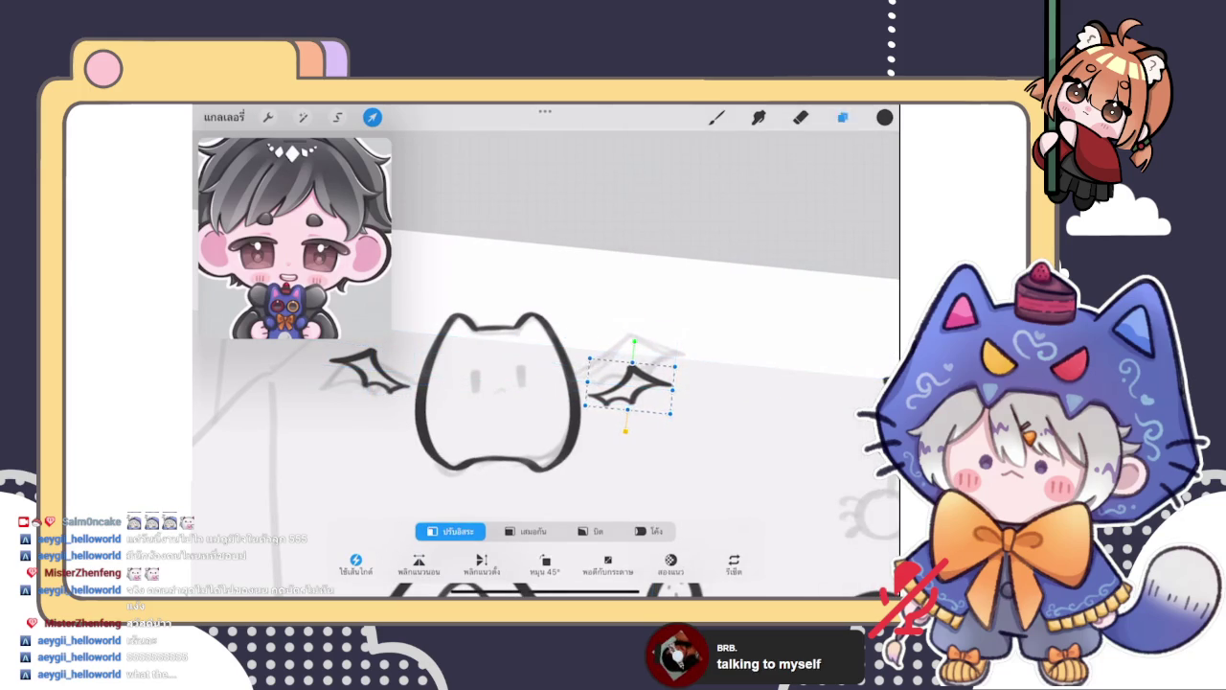
Merge both wings into one layer and tilt the pair slightly
left_click(729, 248)
left_click(605, 354)
left_click(372, 117)
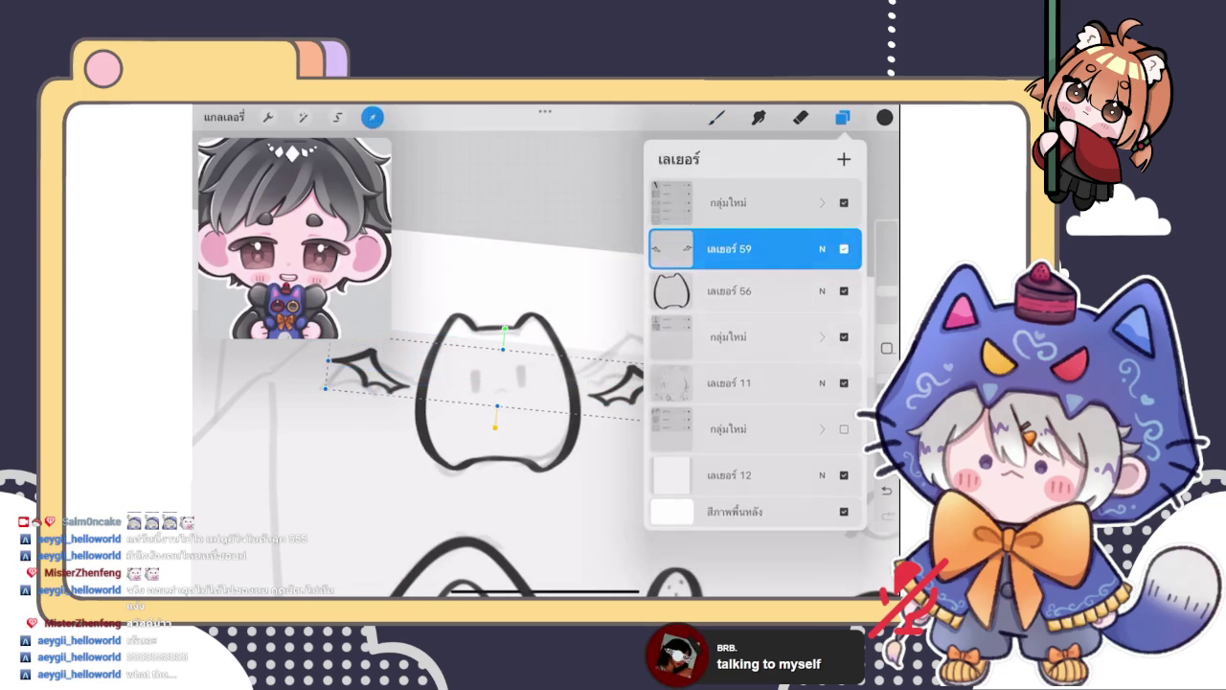
left_click_drag(632, 388, 633, 381)
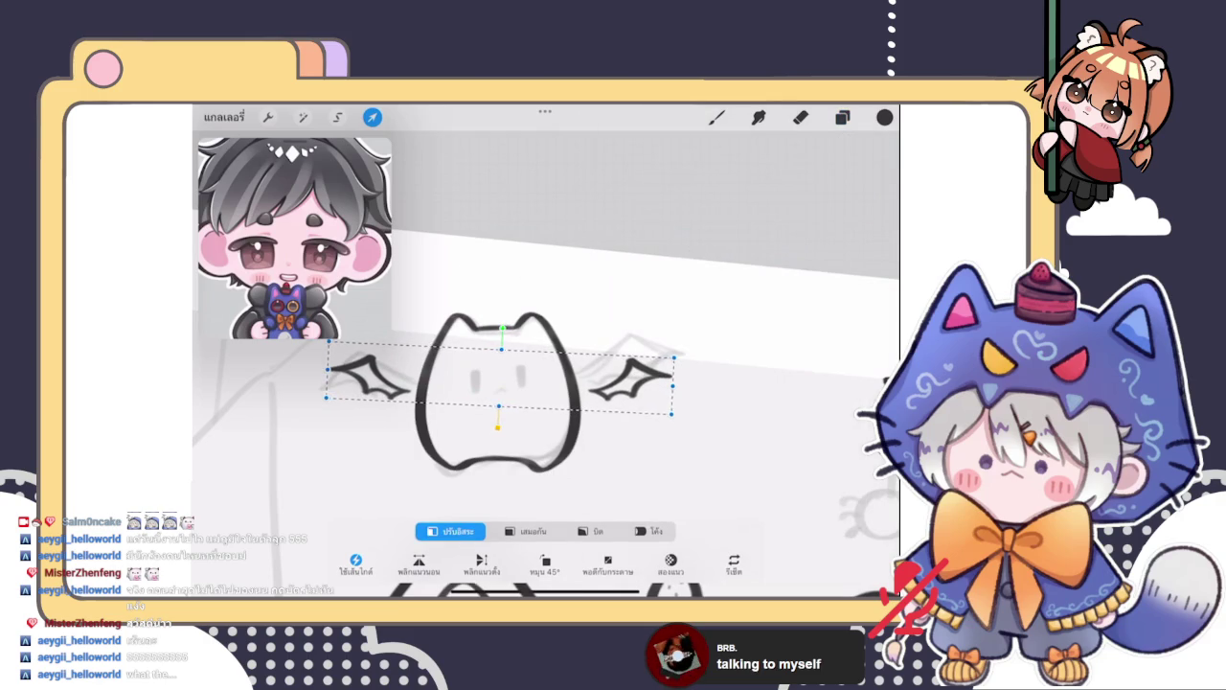
left_click(716, 117)
scroll(546, 431, "down", 3)
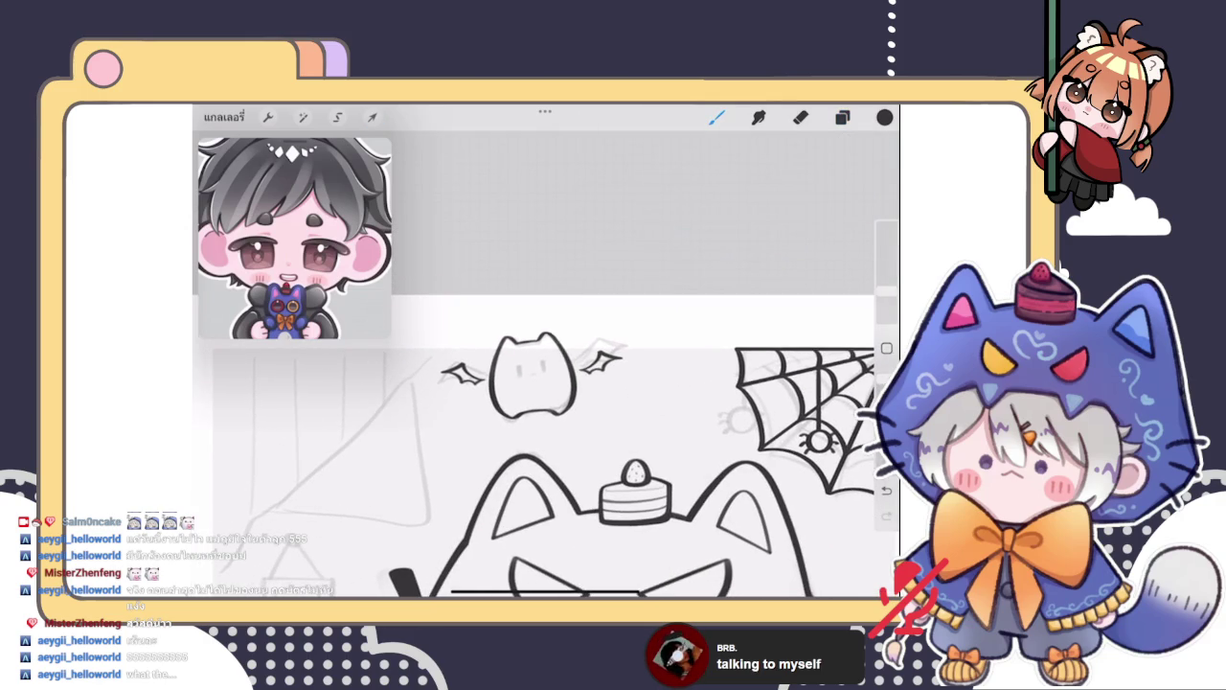
key("ctrl+z")
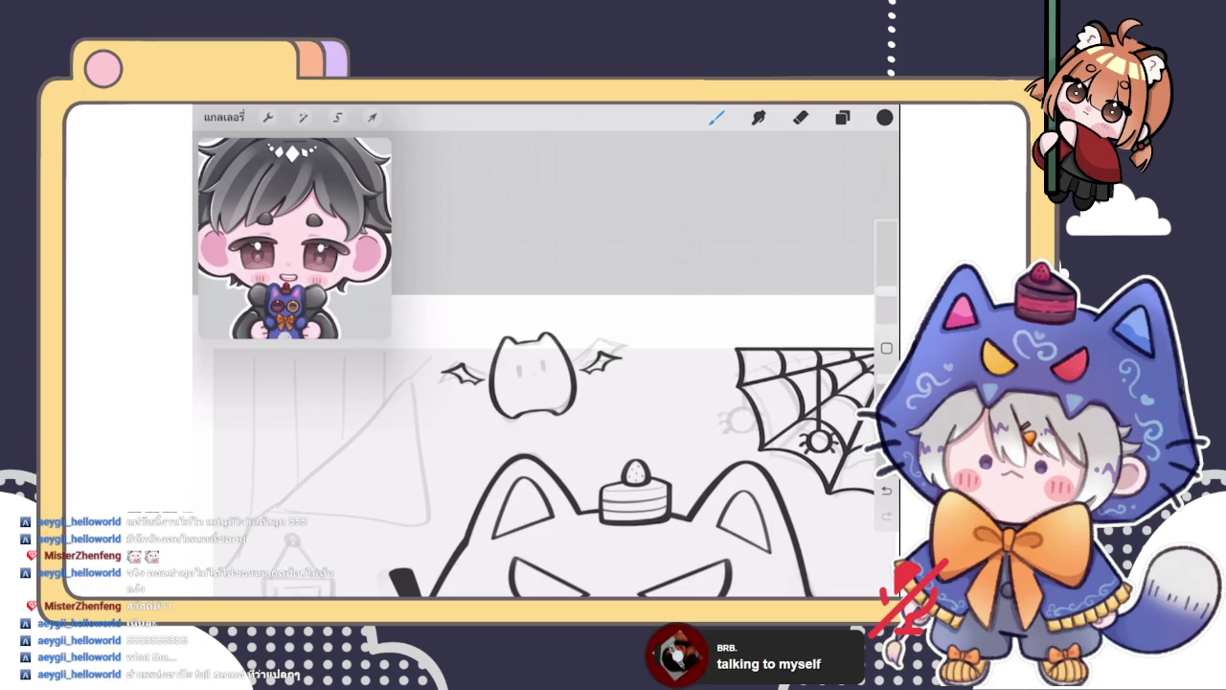
Leave the cat line art canvas for the gallery stack
left_click(224, 116)
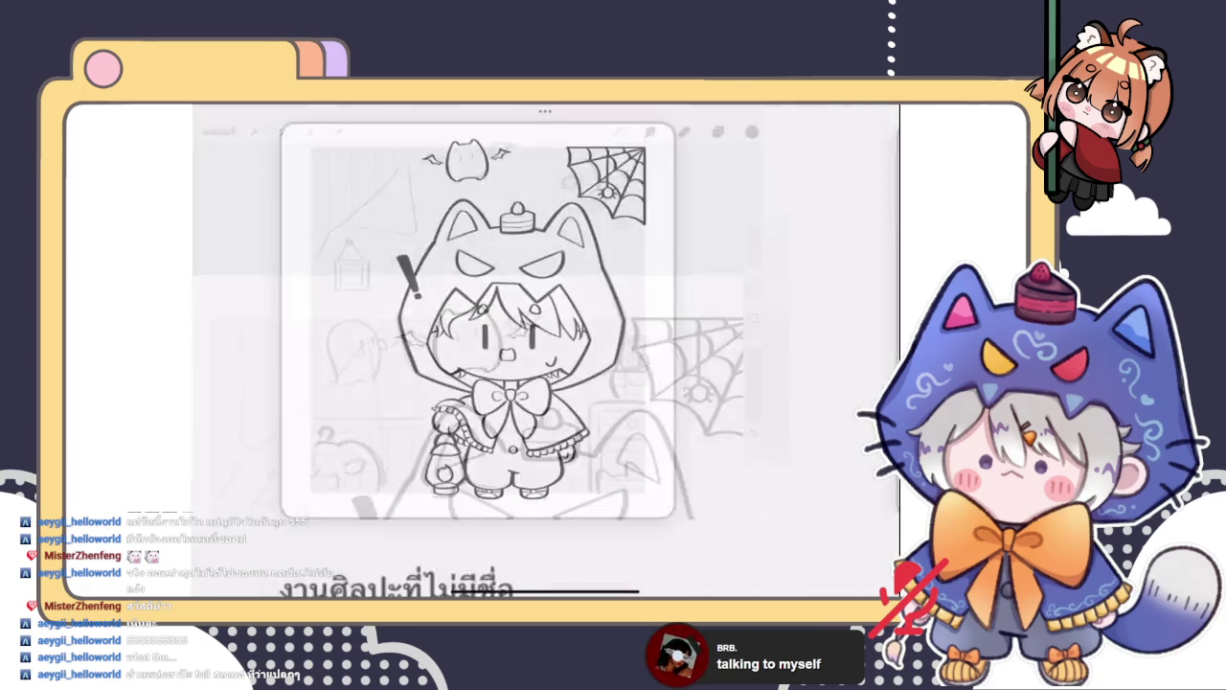
Open the girl-with-phone artwork from its stack in the main gallery
left_click(260, 222)
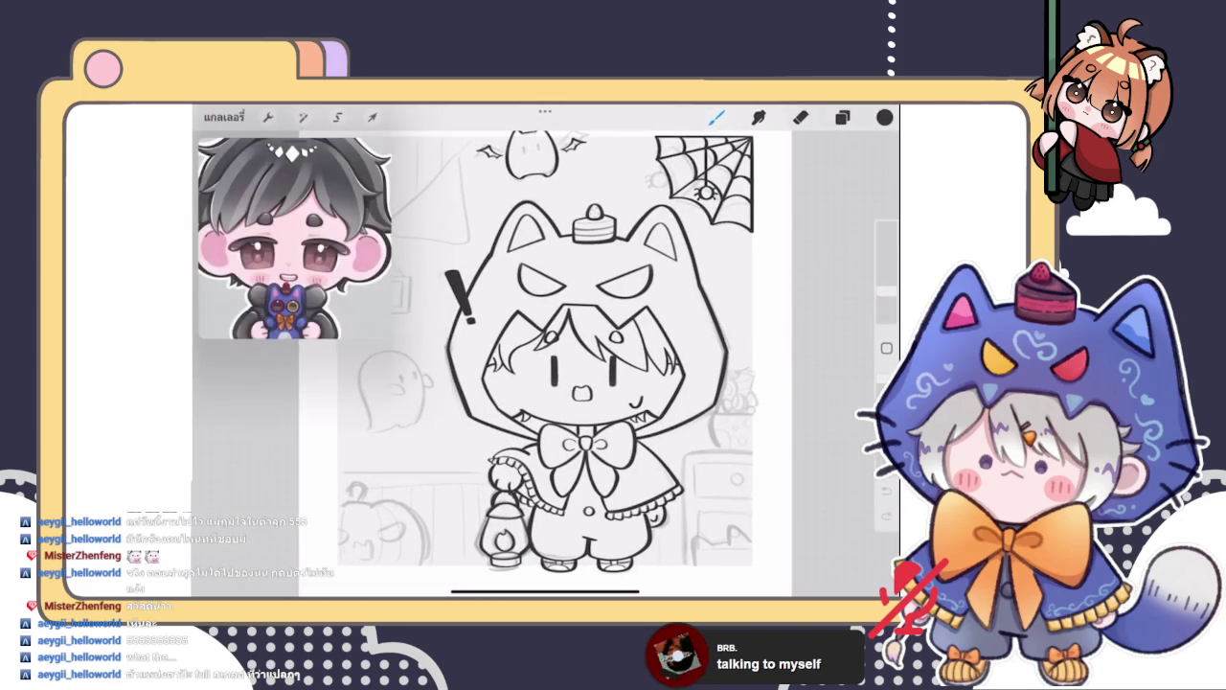
left_click(224, 117)
left_click(238, 143)
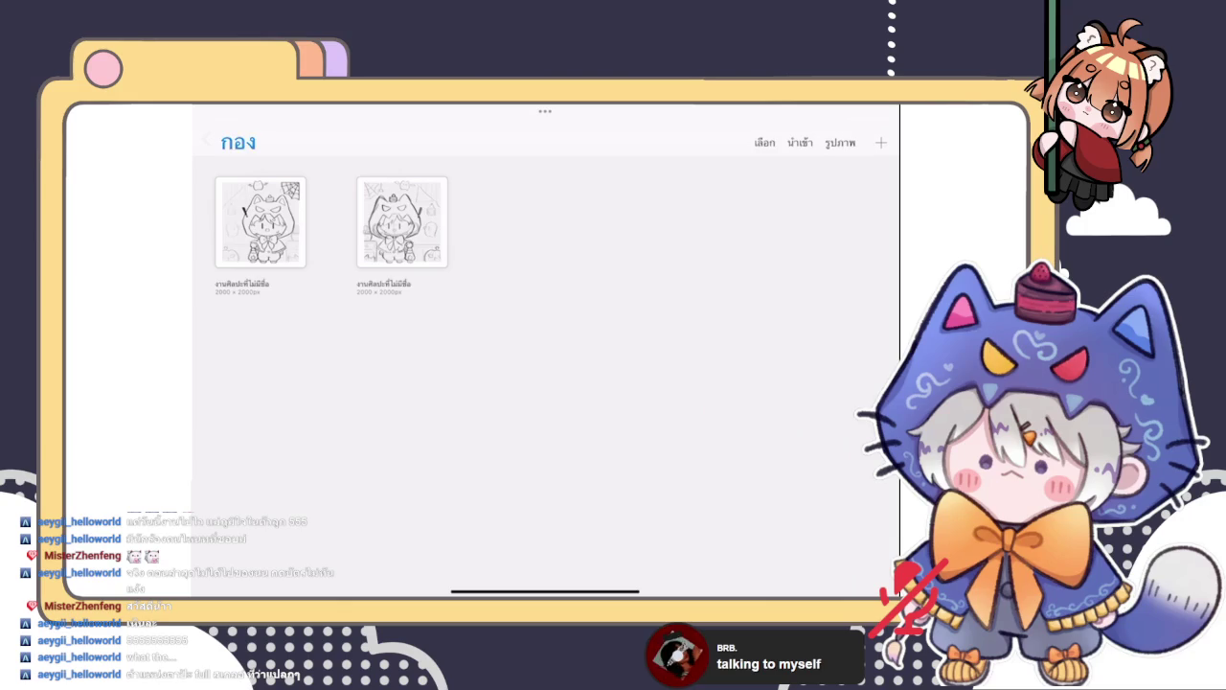
left_click(543, 223)
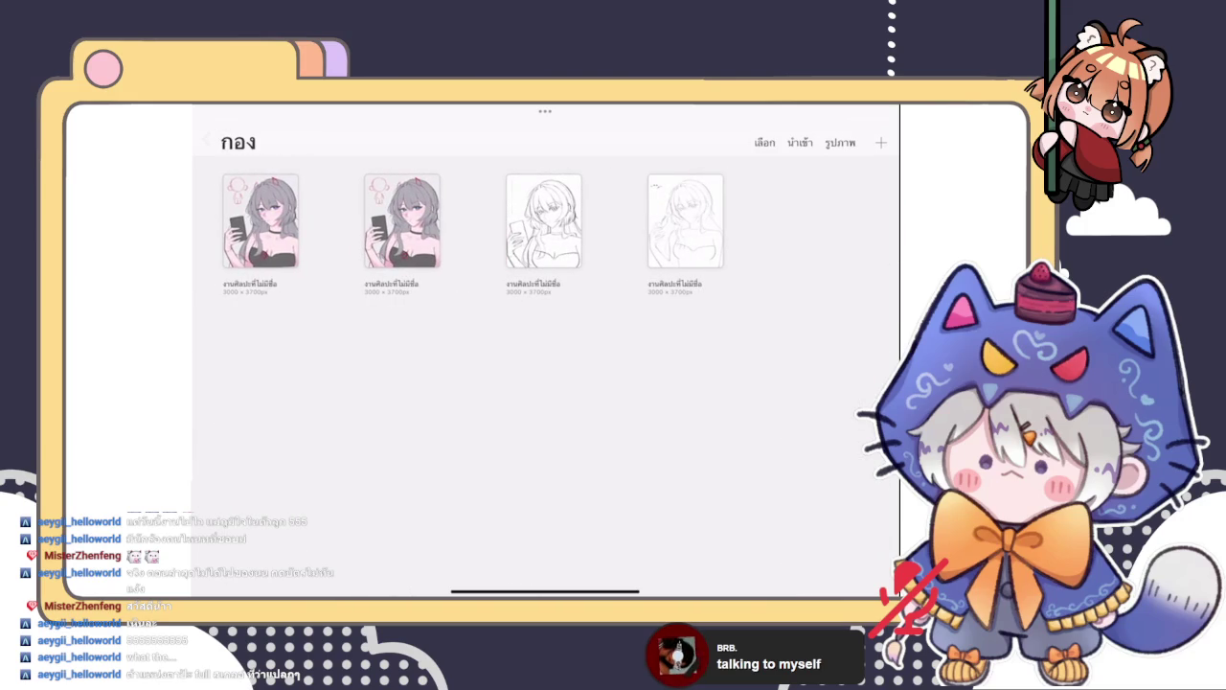
left_click(260, 221)
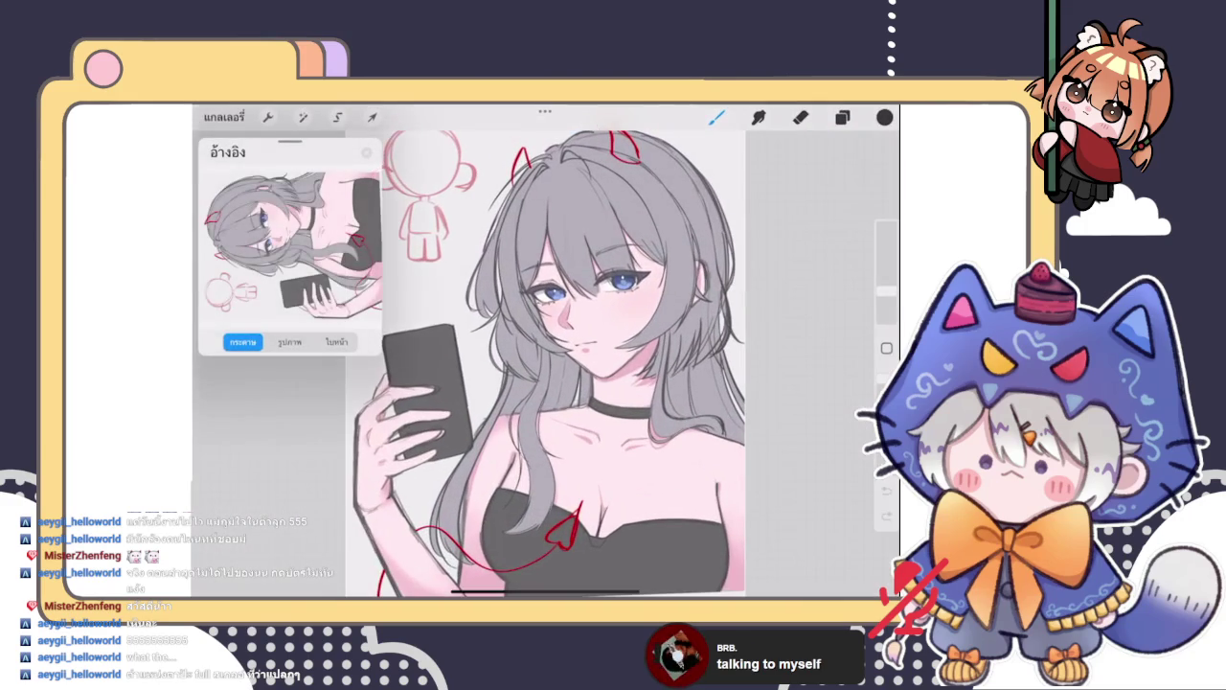
Pick red as the paint colour and return to the Brush
scroll(594, 287, "up", 3)
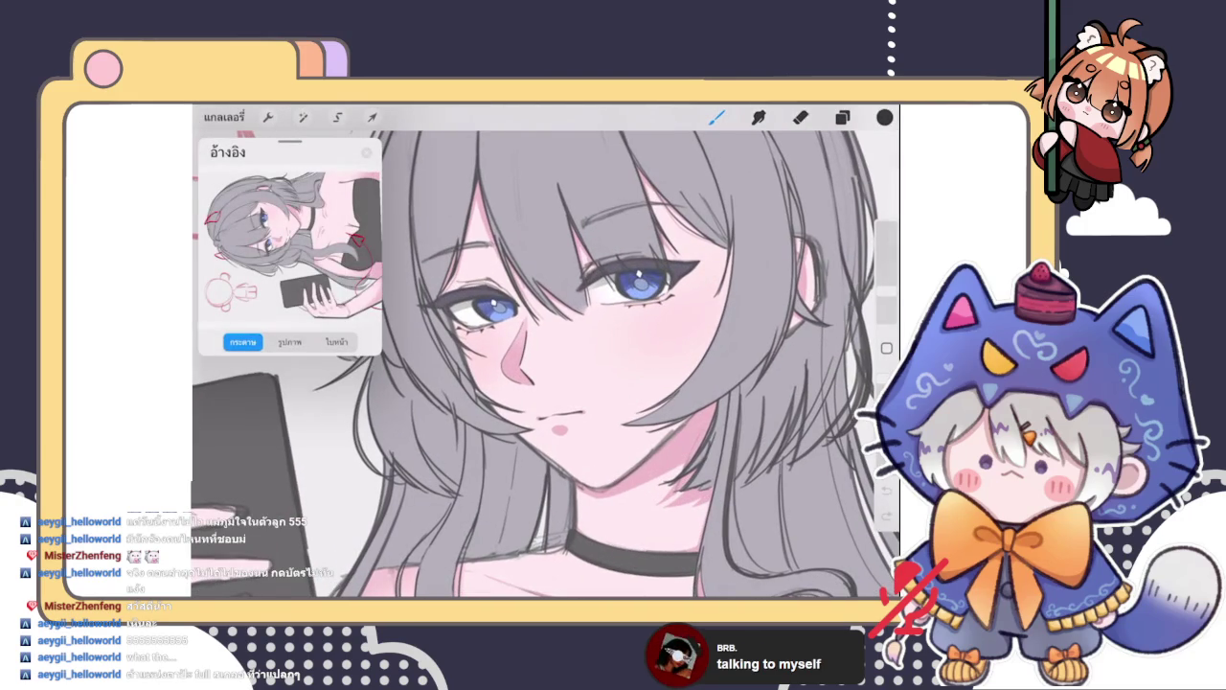
scroll(546, 350, "down", 3)
scroll(546, 345, "up", 2)
scroll(546, 345, "up", 2)
left_click(884, 117)
left_click(792, 248)
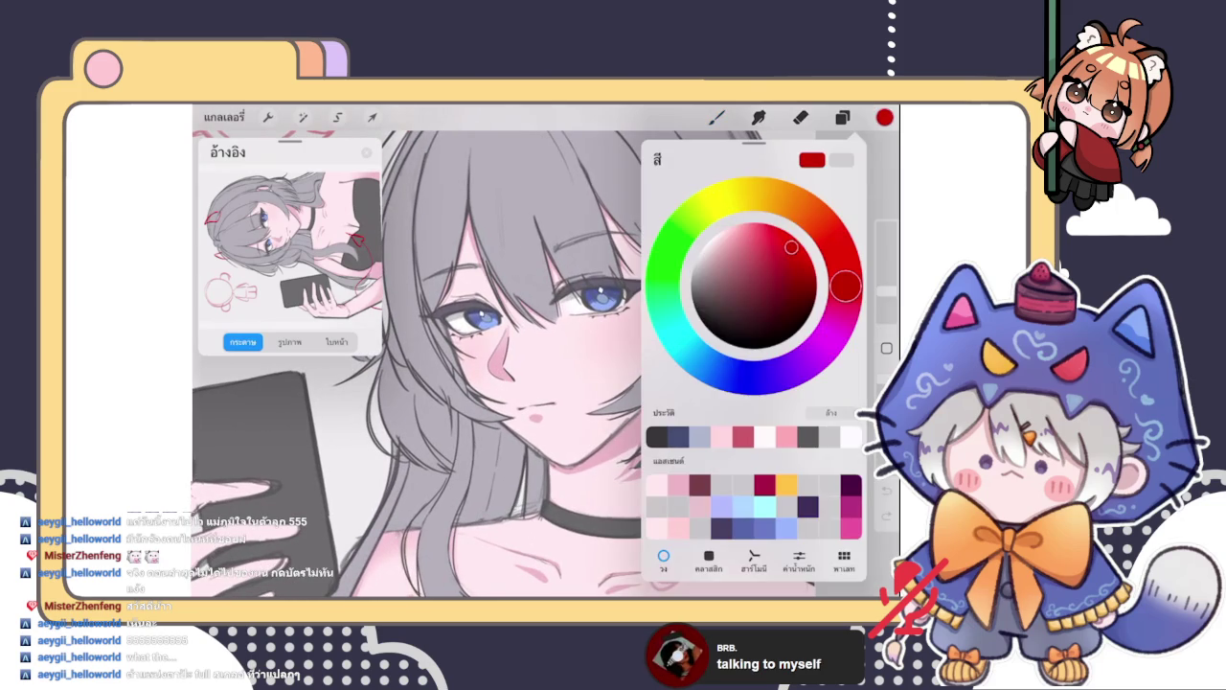
left_click(884, 117)
left_click(843, 117)
left_click(717, 117)
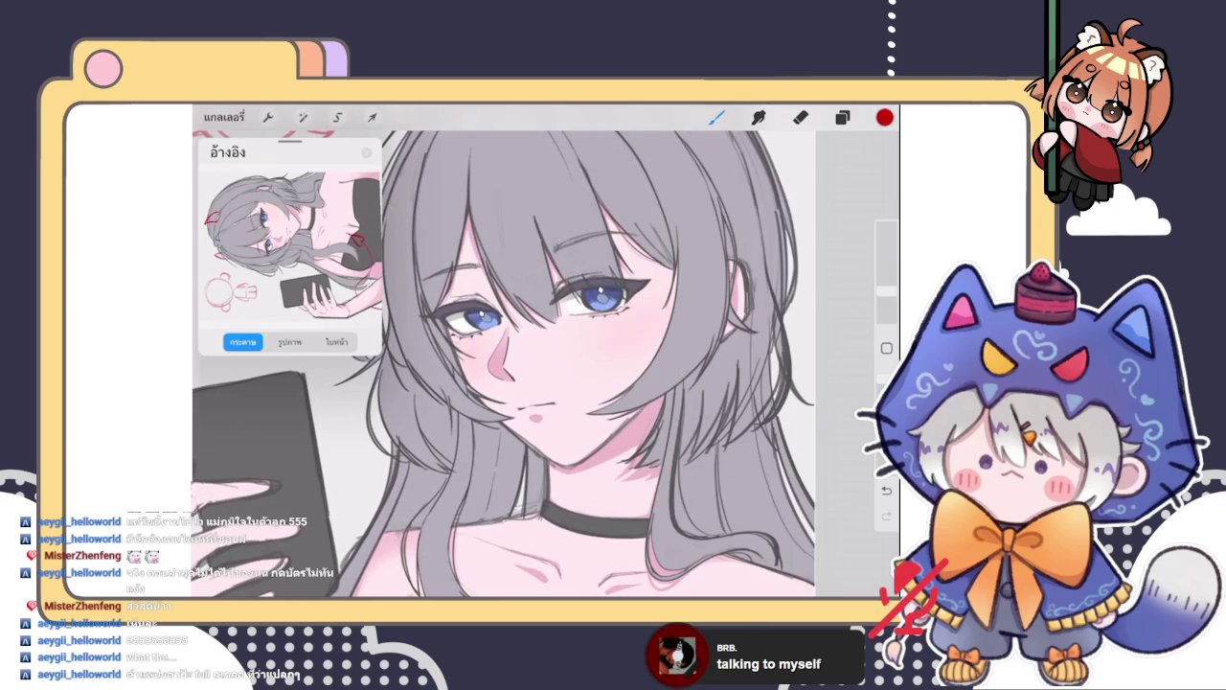
scroll(546, 345, "up", 3)
Draw red eyeliner along the upper eyelids, redrawing the right-eye line
scroll(546, 345, "up", 2)
mouse_move(619, 329)
left_mouse_down()
mouse_move(687, 332)
mouse_move(533, 381)
mouse_move(492, 418)
left_mouse_up()
scroll(546, 364, "down", 3)
scroll(547, 364, "down", 1)
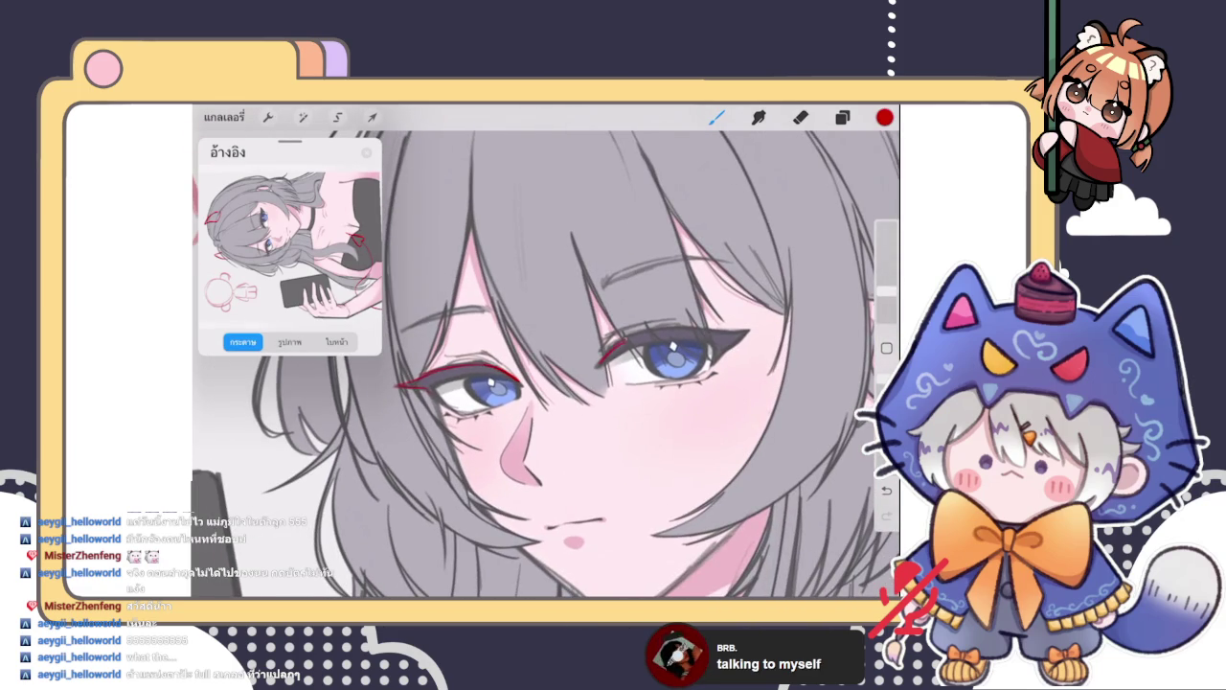
scroll(545, 364, "down", 3)
scroll(536, 364, "up", 2)
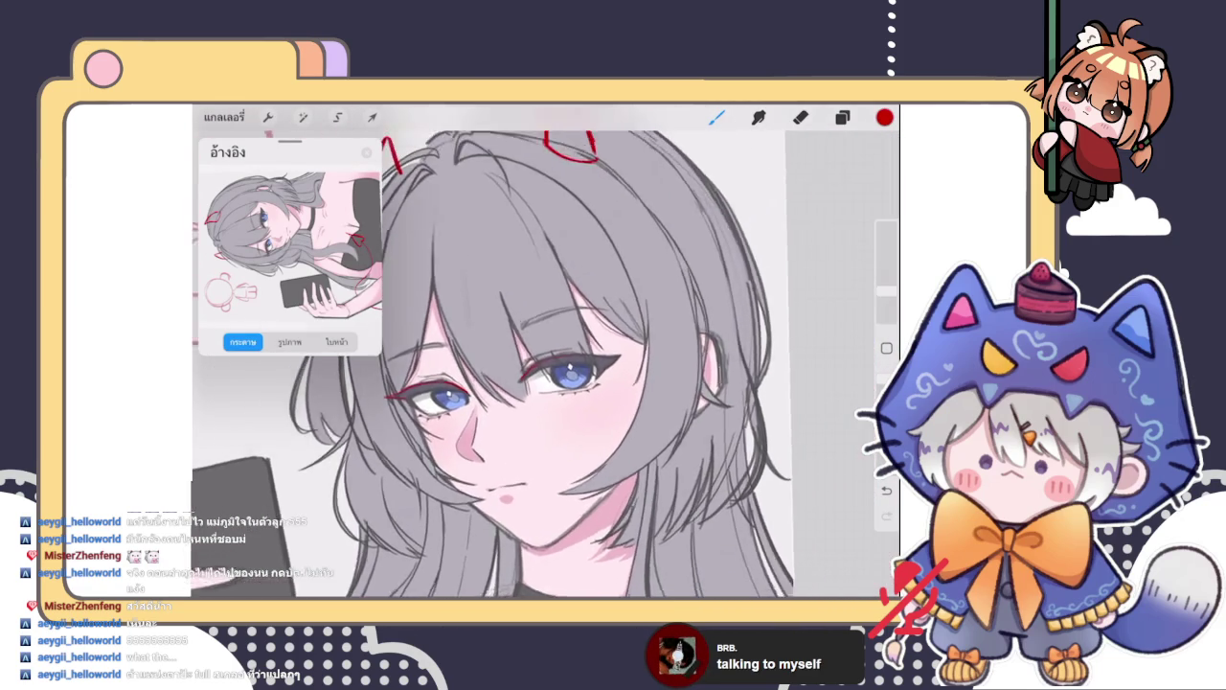
scroll(536, 364, "up", 2)
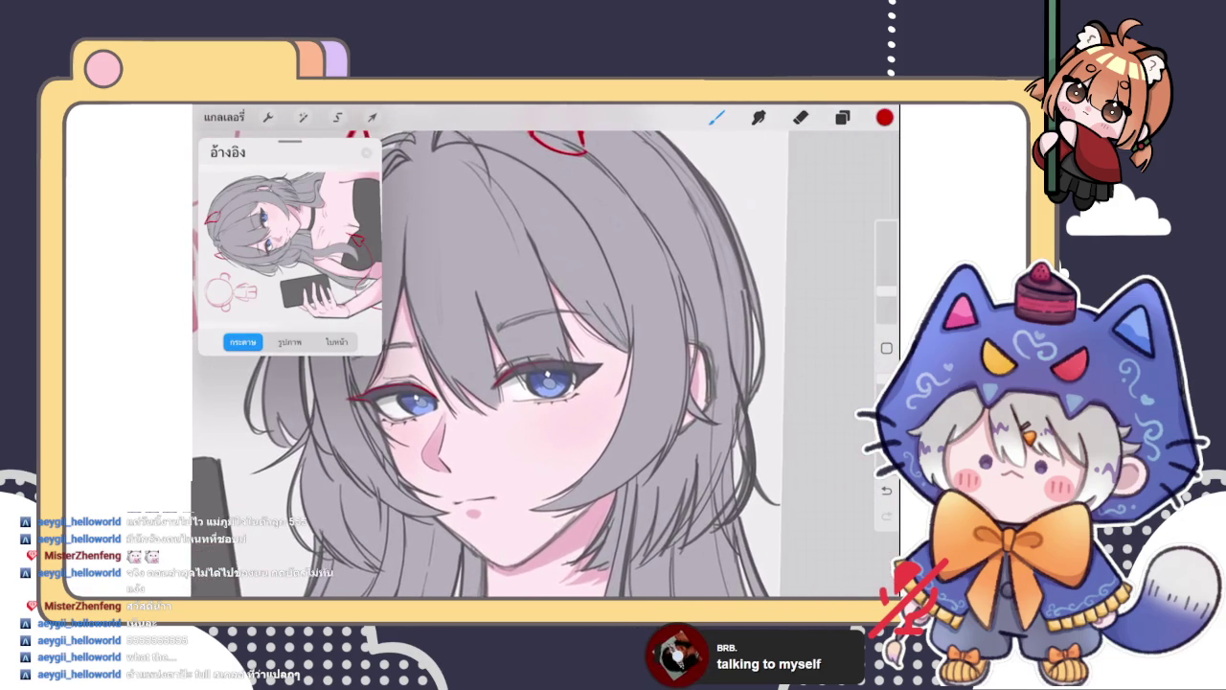
key("ctrl+z")
left_click_drag(497, 383, 575, 366)
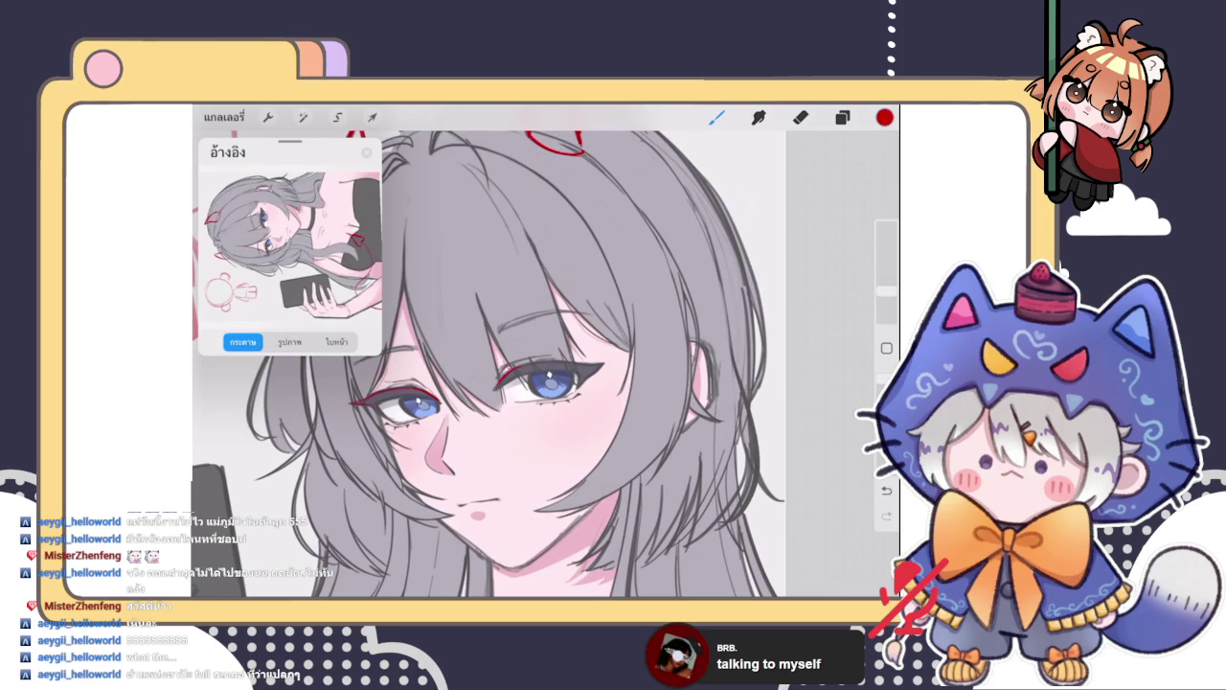
key("ctrl+z")
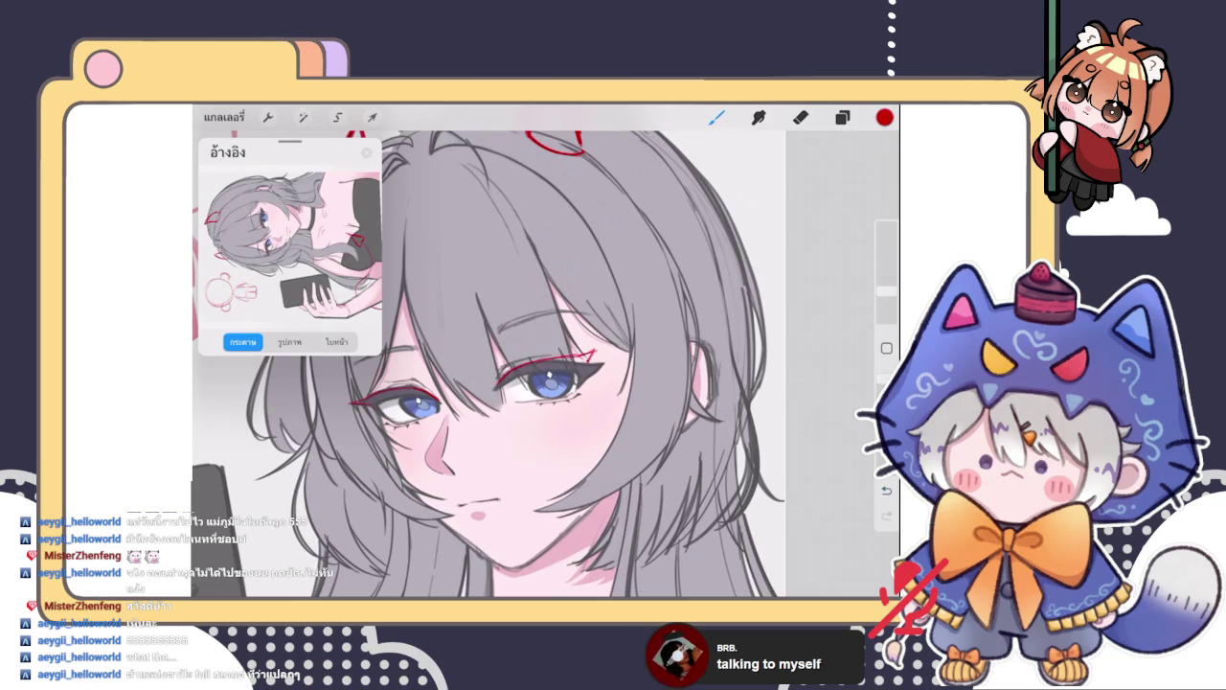
scroll(488, 364, "down", 5)
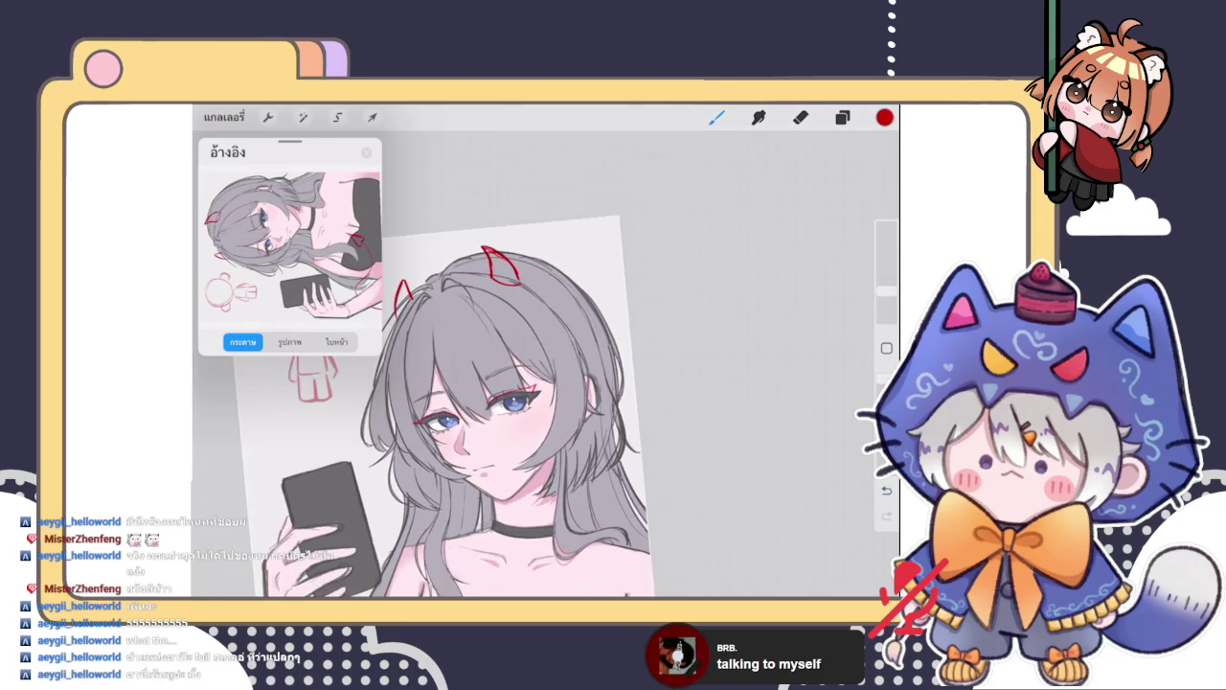
Undo the right-eye red liner and erase the left-eye liner, then return to the Brush
scroll(517, 402, "up", 2)
scroll(517, 402, "up", 2)
scroll(518, 402, "up", 2)
scroll(517, 403, "up", 2)
key("ctrl+z")
key("ctrl+z")
key("ctrl+z")
key("ctrl+z")
key("e")
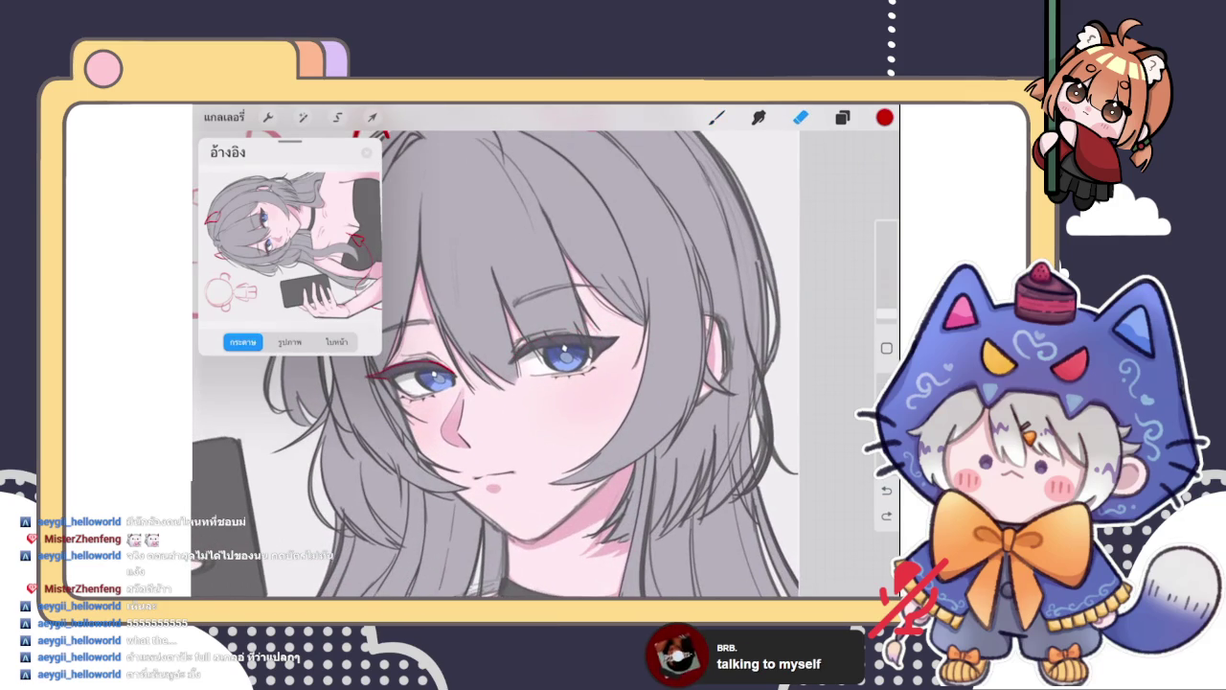
mouse_move(458, 366)
left_mouse_down()
mouse_move(427, 362)
mouse_move(365, 387)
left_mouse_up()
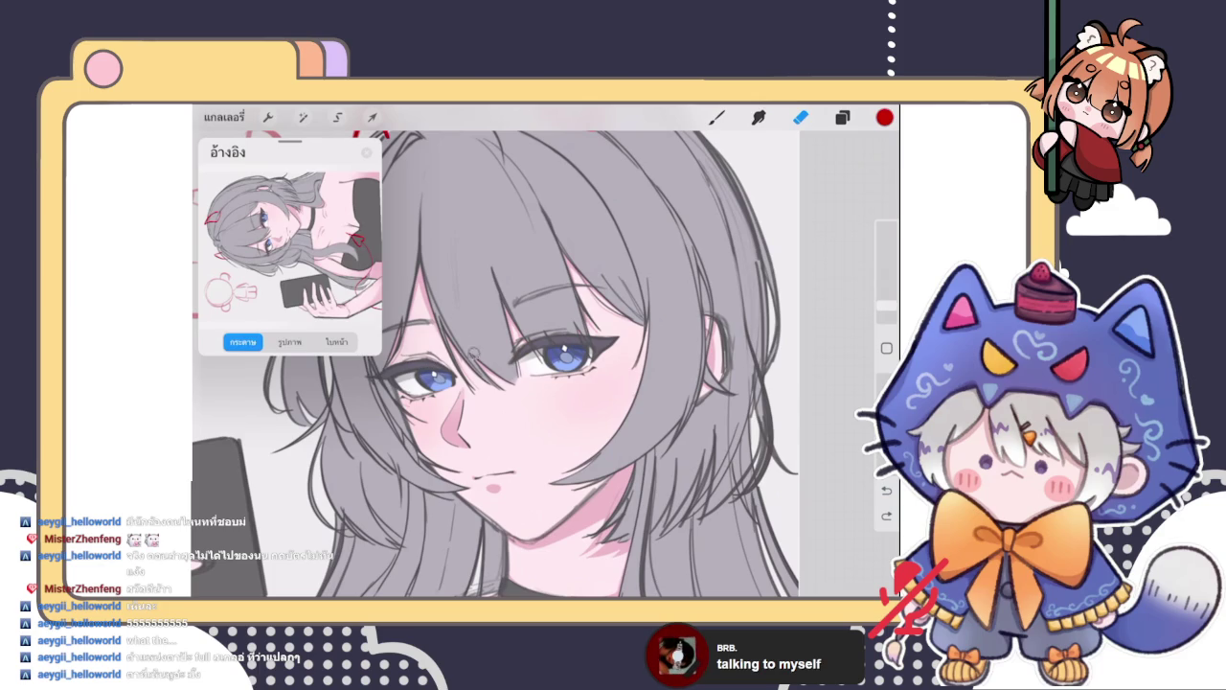
key("b")
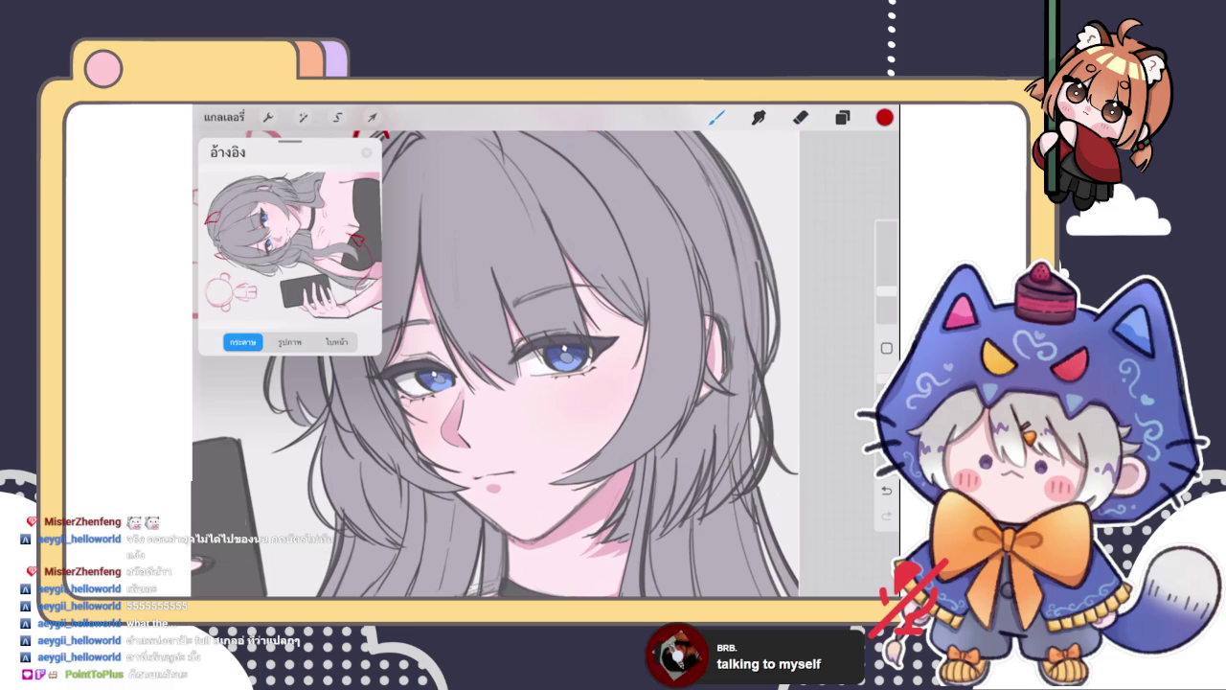
Check the Layers list and reposition the image inside the reference preview
scroll(544, 364, "up", 2)
left_click(842, 117)
left_click(842, 116)
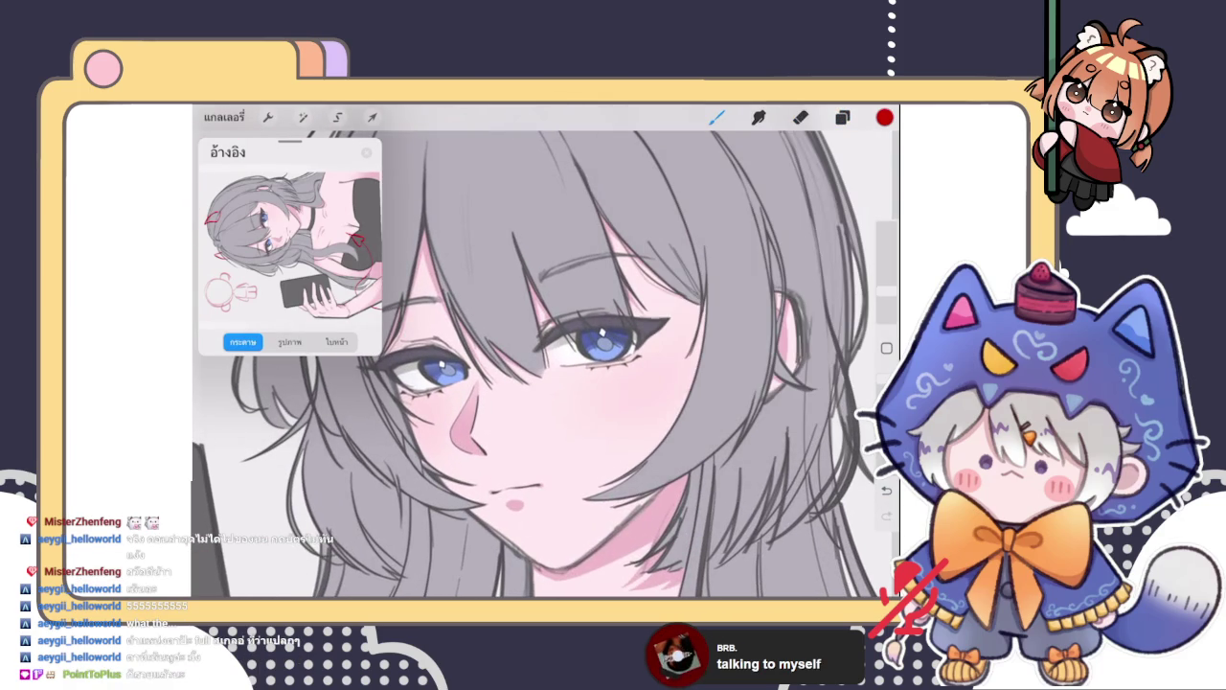
left_click(842, 117)
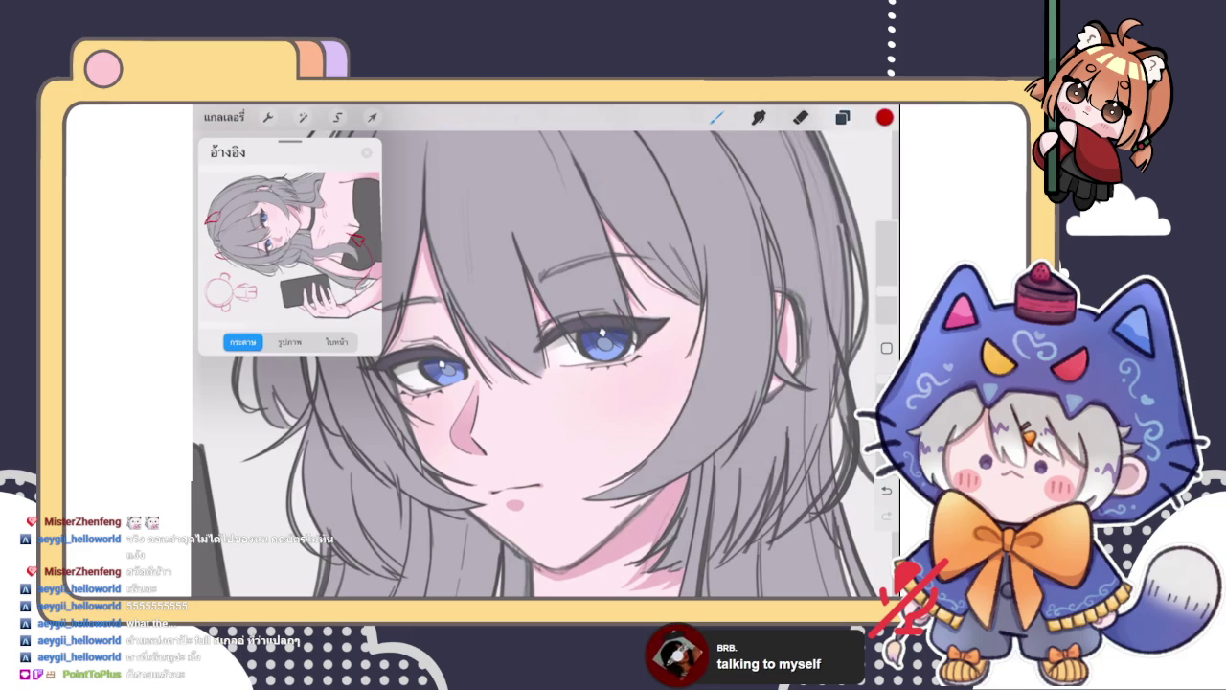
left_click_drag(292, 249, 294, 256)
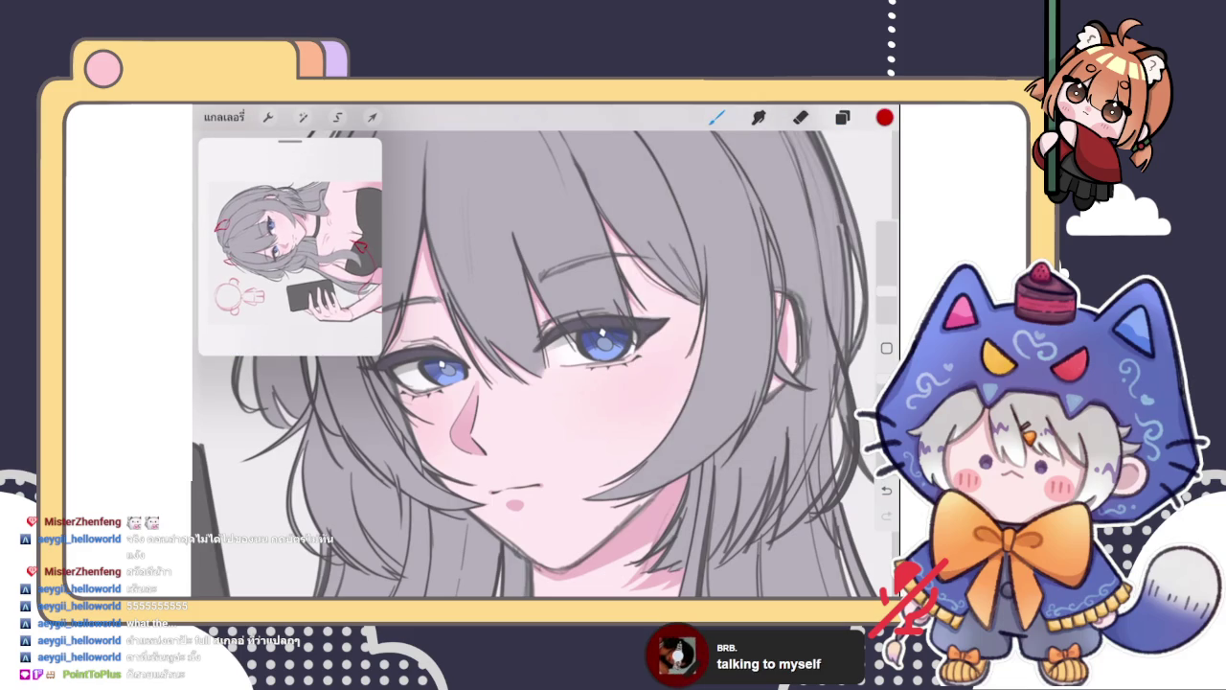
scroll(544, 351, "down", 5)
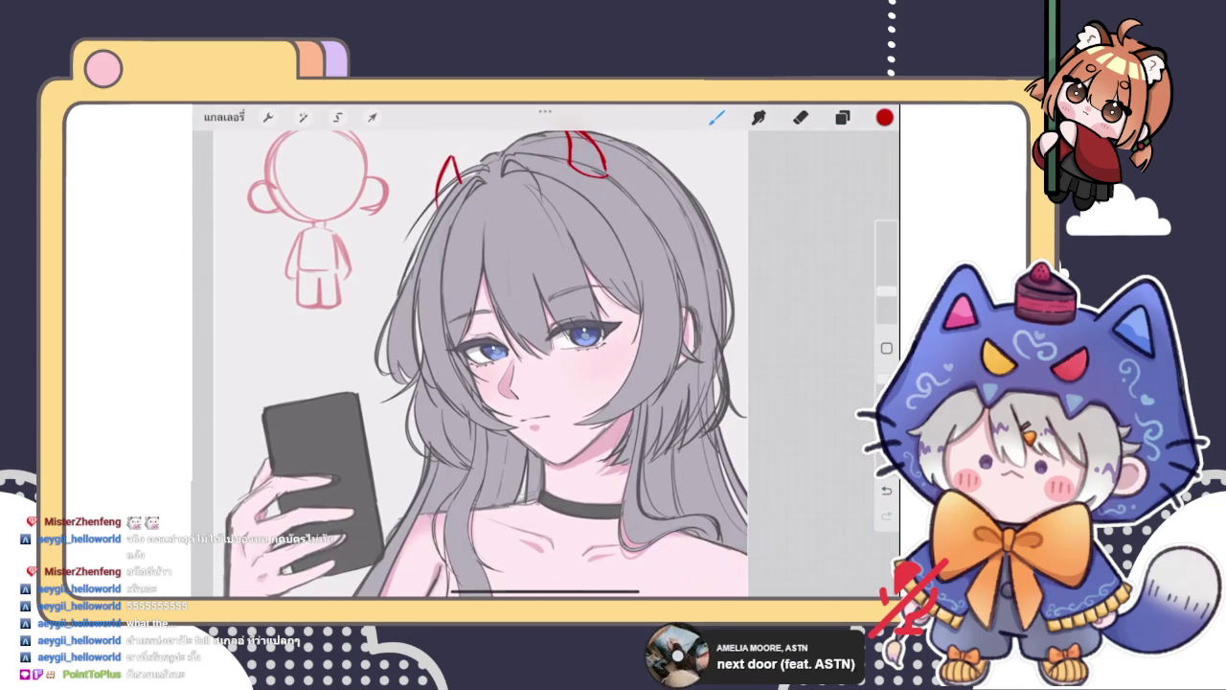
Draw a trial red glasses circle around the right eye, then undo it
key("e")
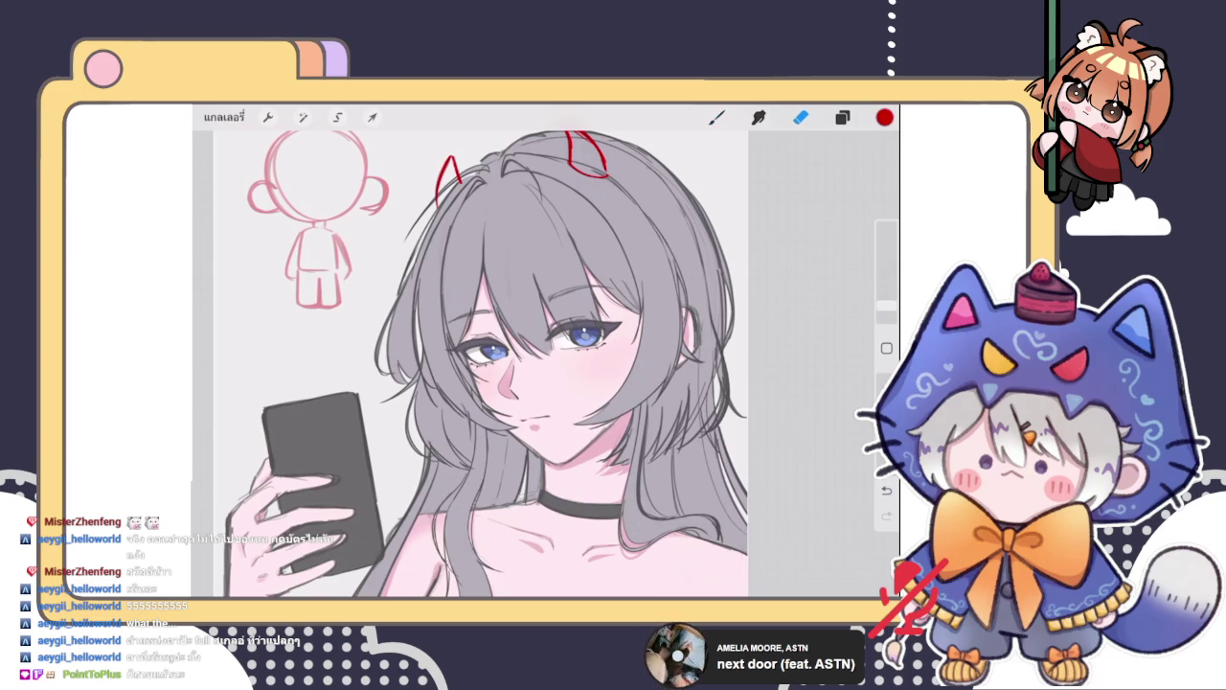
key("b")
left_click_drag(560, 297, 613, 287)
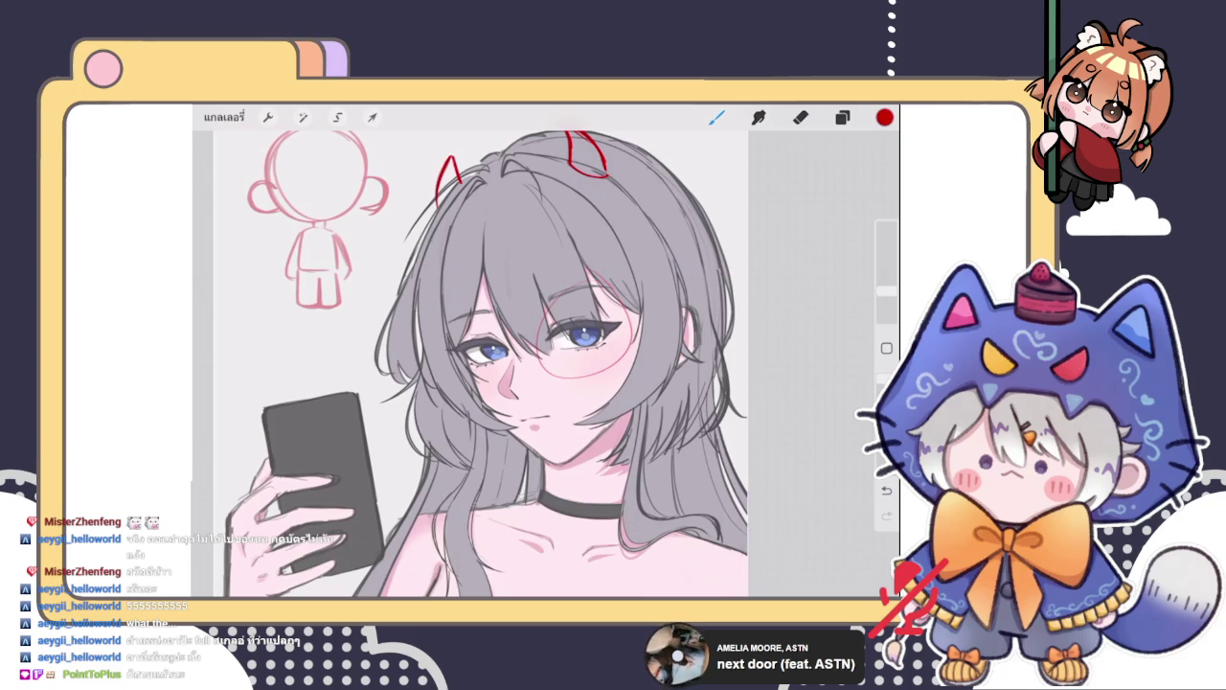
key("ctrl+z")
scroll(547, 364, "down", 5)
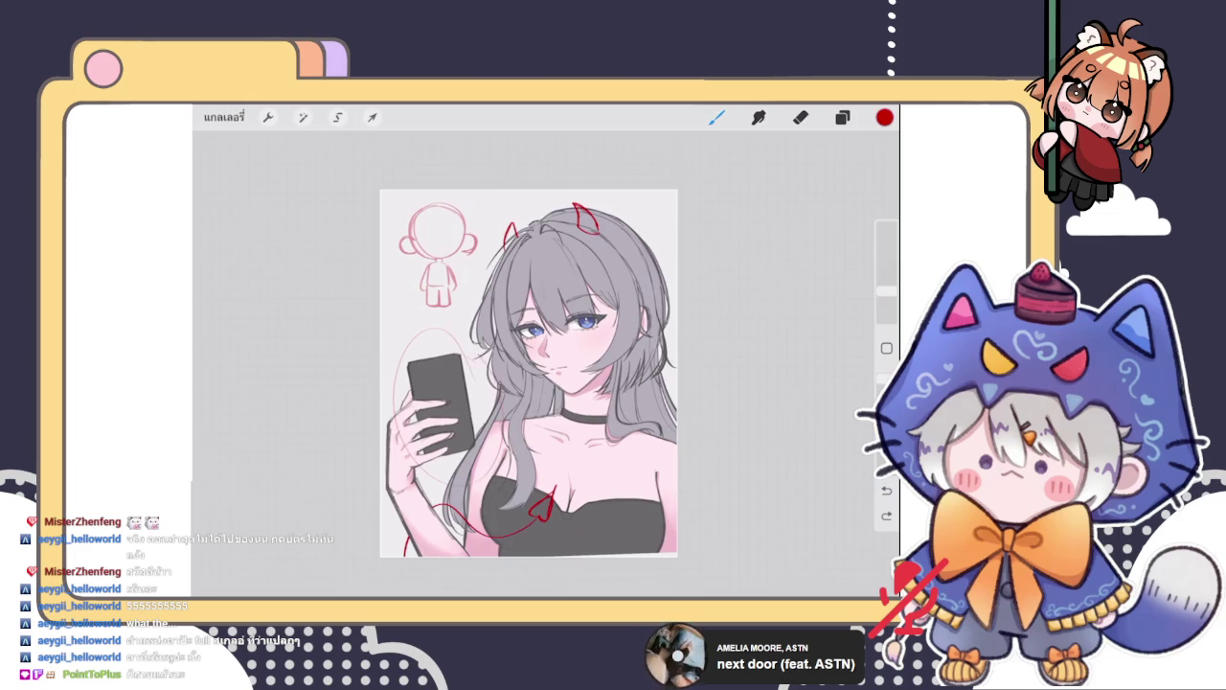
Trace the phone's left, top and right edges in red, redoing the first attempt
key("ctrl+z")
mouse_move(409, 363)
left_mouse_down()
mouse_move(470, 376)
mouse_move(414, 392)
mouse_move(475, 467)
mouse_move(429, 476)
left_mouse_up()
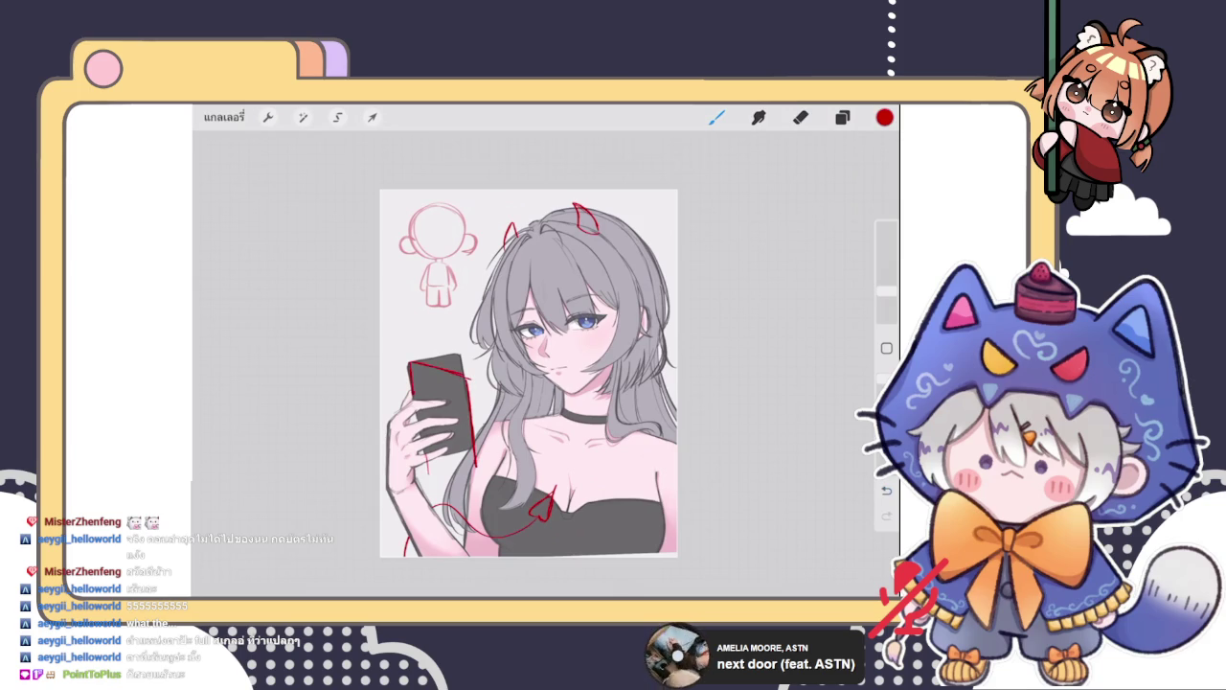
mouse_move(414, 399)
left_mouse_down()
mouse_move(422, 460)
mouse_move(475, 479)
left_mouse_up()
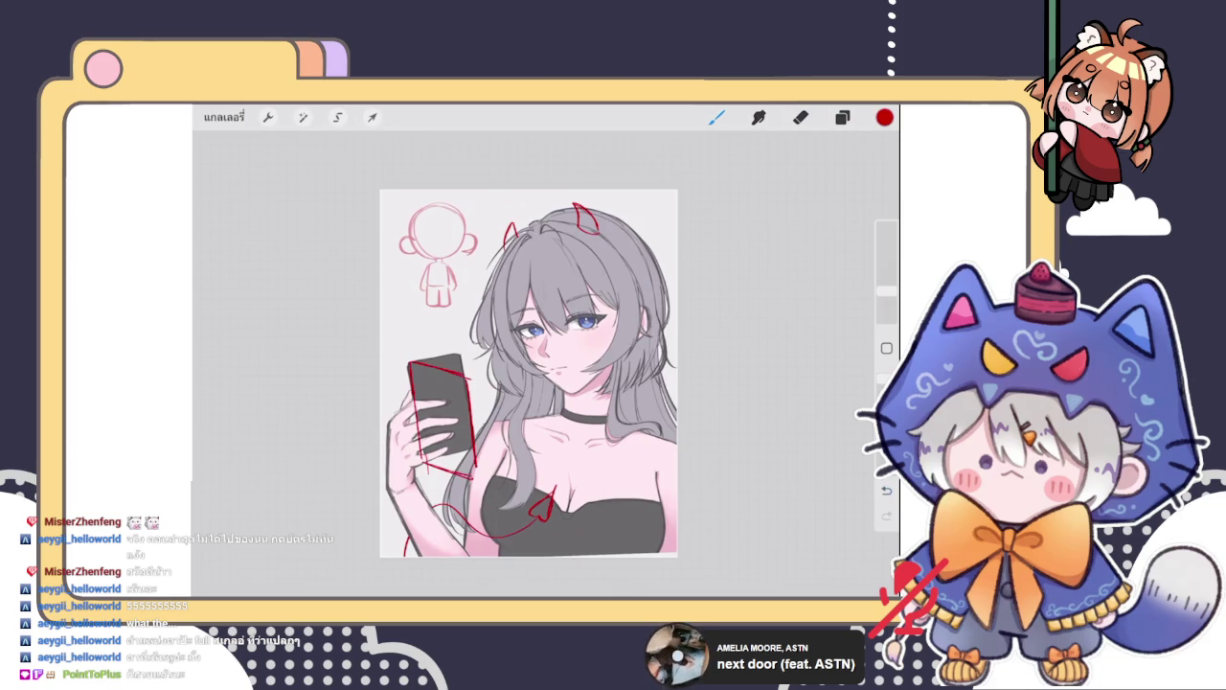
key("ctrl+z")
key("ctrl+z")
key("ctrl+z")
key("ctrl+z")
key("ctrl+z")
key("ctrl+z")
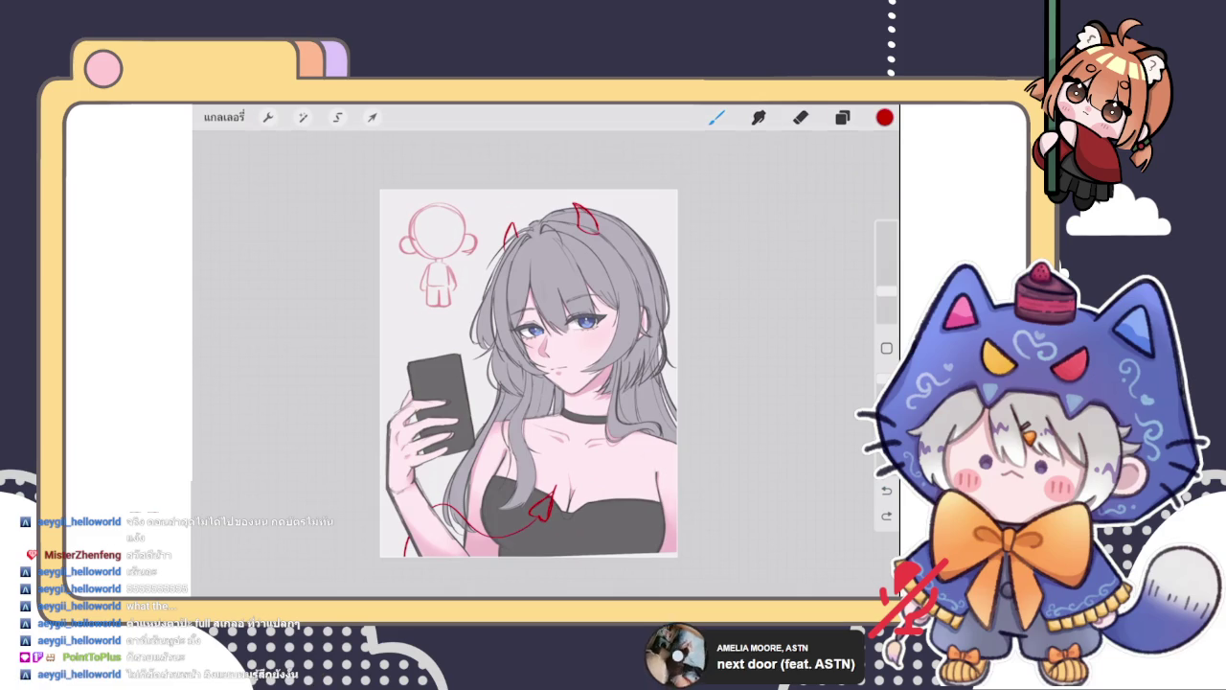
mouse_move(410, 364)
left_mouse_down()
mouse_move(412, 395)
mouse_move(456, 359)
mouse_move(470, 428)
left_mouse_up()
left_click_drag(467, 382, 477, 449)
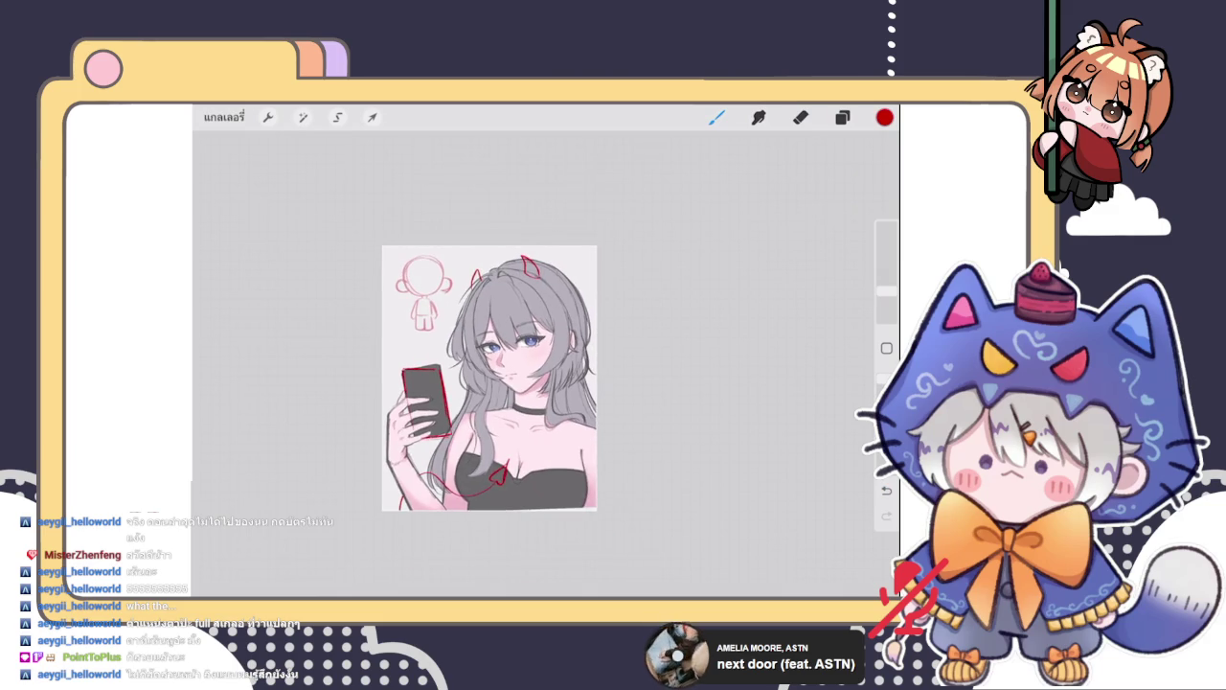
Zoom in on the face, discard a trial circle, and darken the outer eyeliner corner
scroll(502, 351, "up", 2)
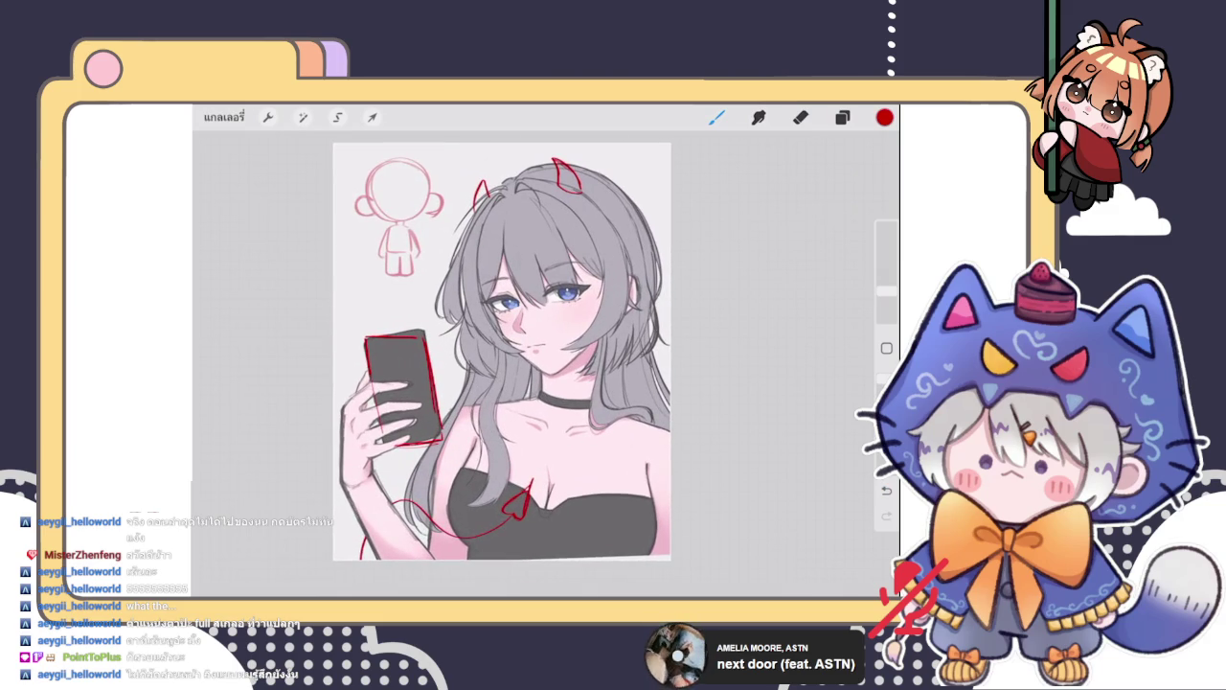
scroll(537, 316, "up", 3)
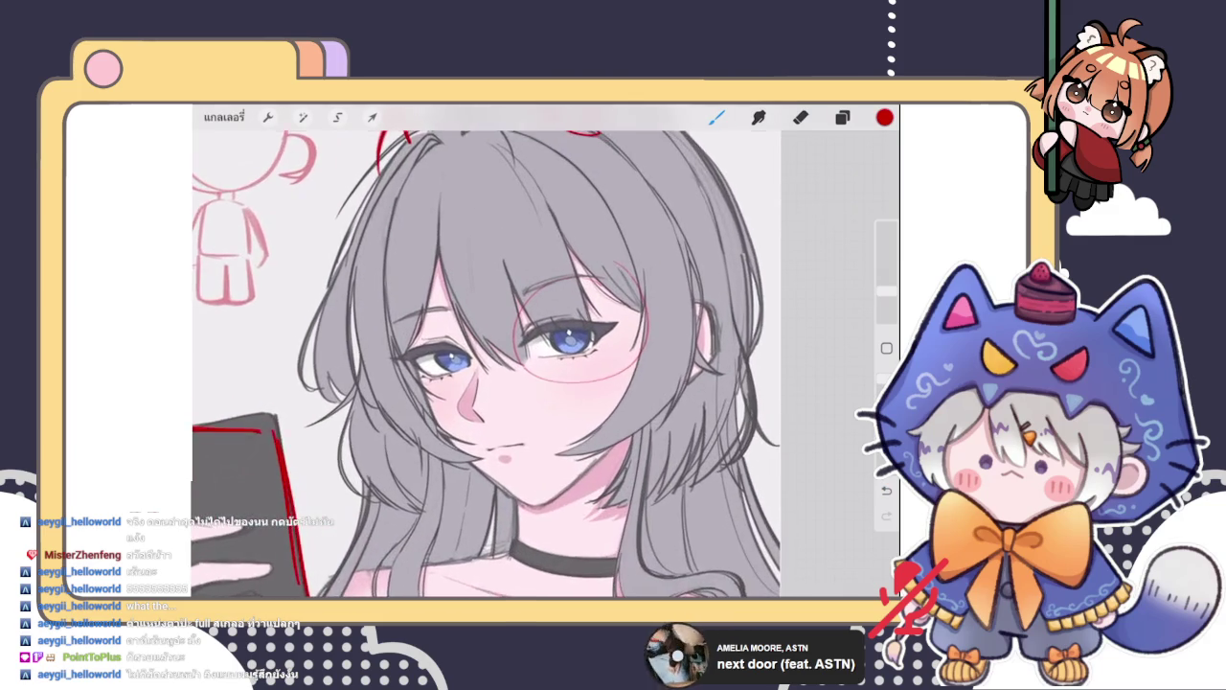
scroll(537, 317, "up", 1)
left_click_drag(621, 299, 586, 337)
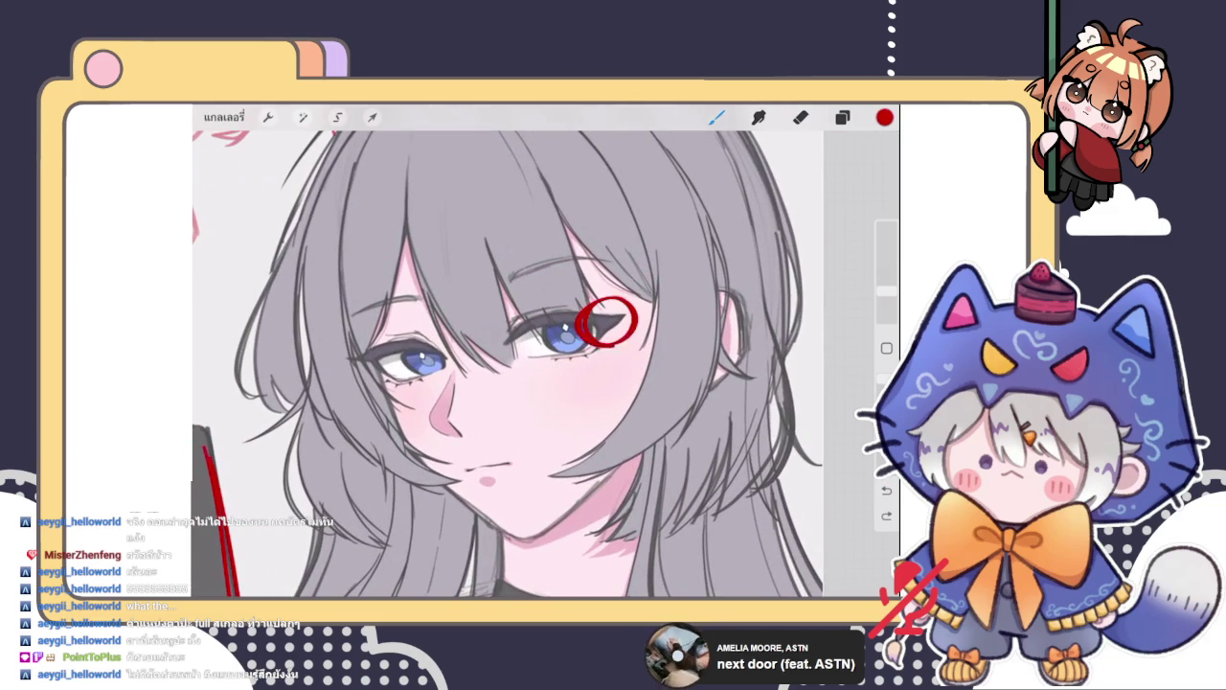
key("ctrl+z")
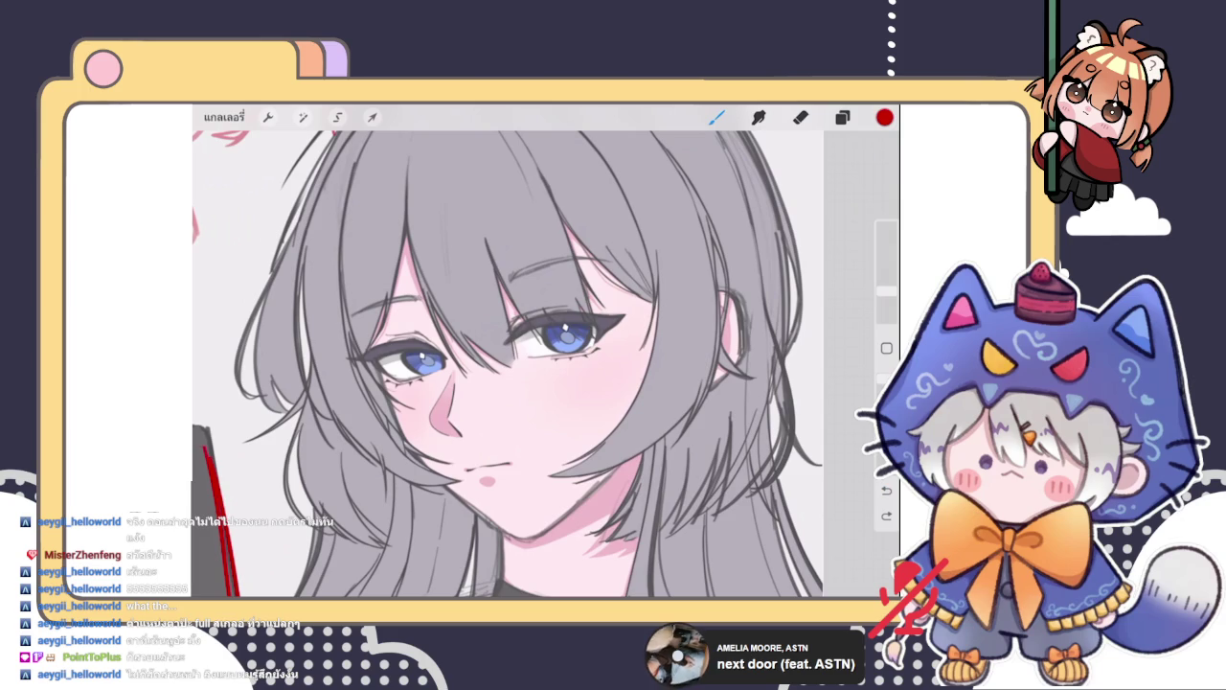
left_click_drag(592, 308, 621, 311)
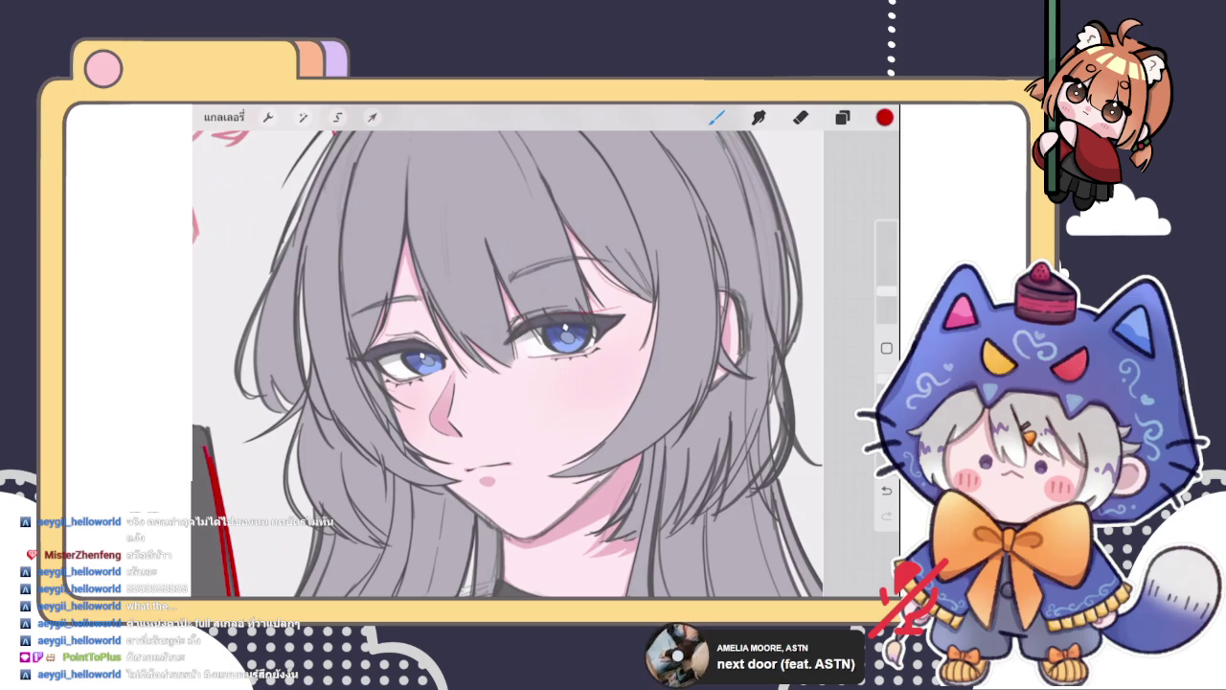
Draw red strokes circling the eye on the right, then zoom back out
left_click(800, 117)
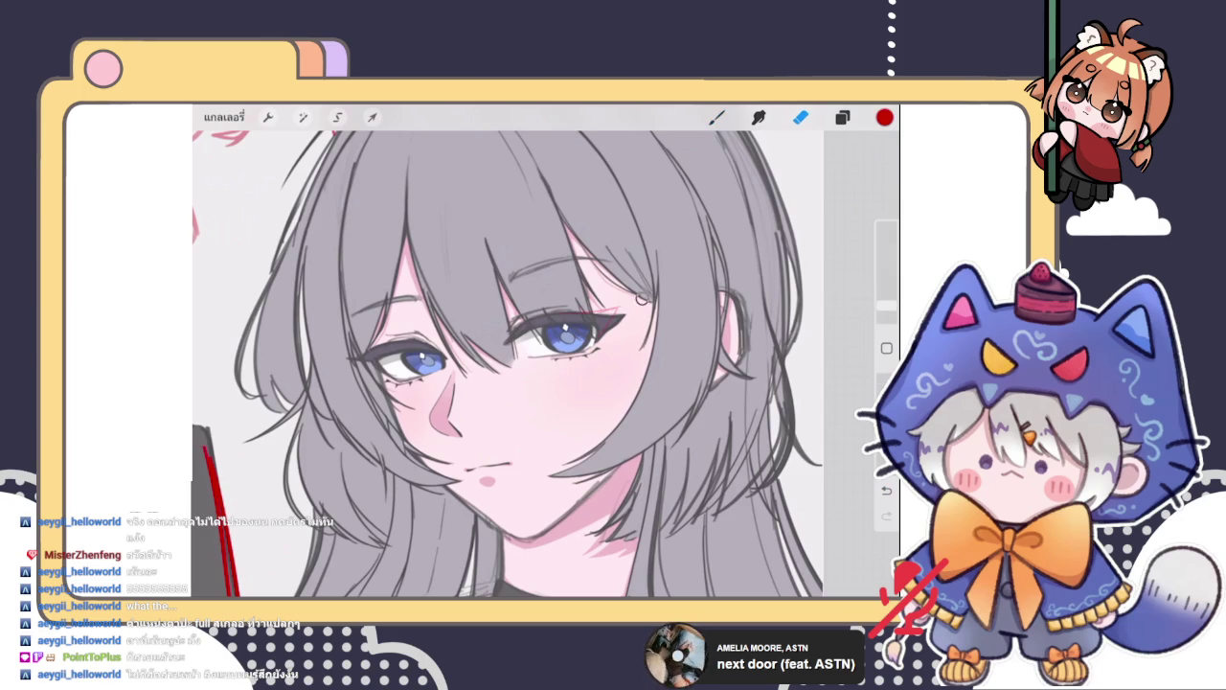
left_click(717, 117)
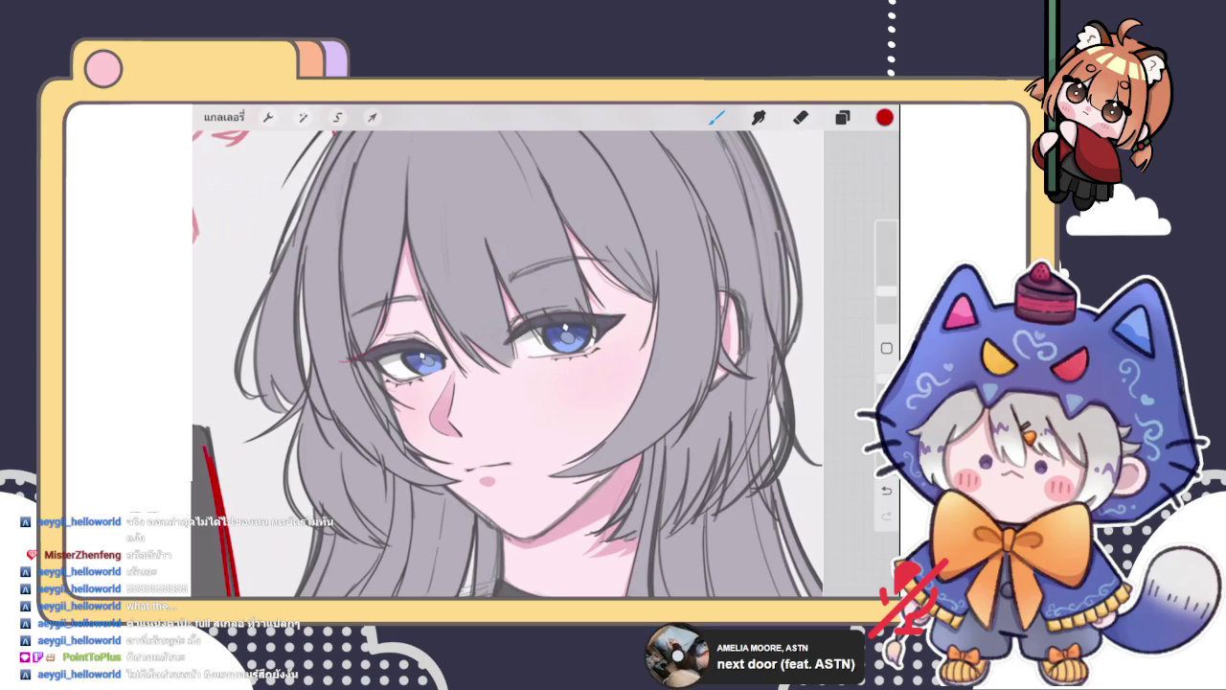
left_click(800, 117)
left_click(717, 117)
mouse_move(574, 287)
left_mouse_down()
mouse_move(623, 355)
mouse_move(656, 355)
left_mouse_up()
scroll(508, 355, "down", 5)
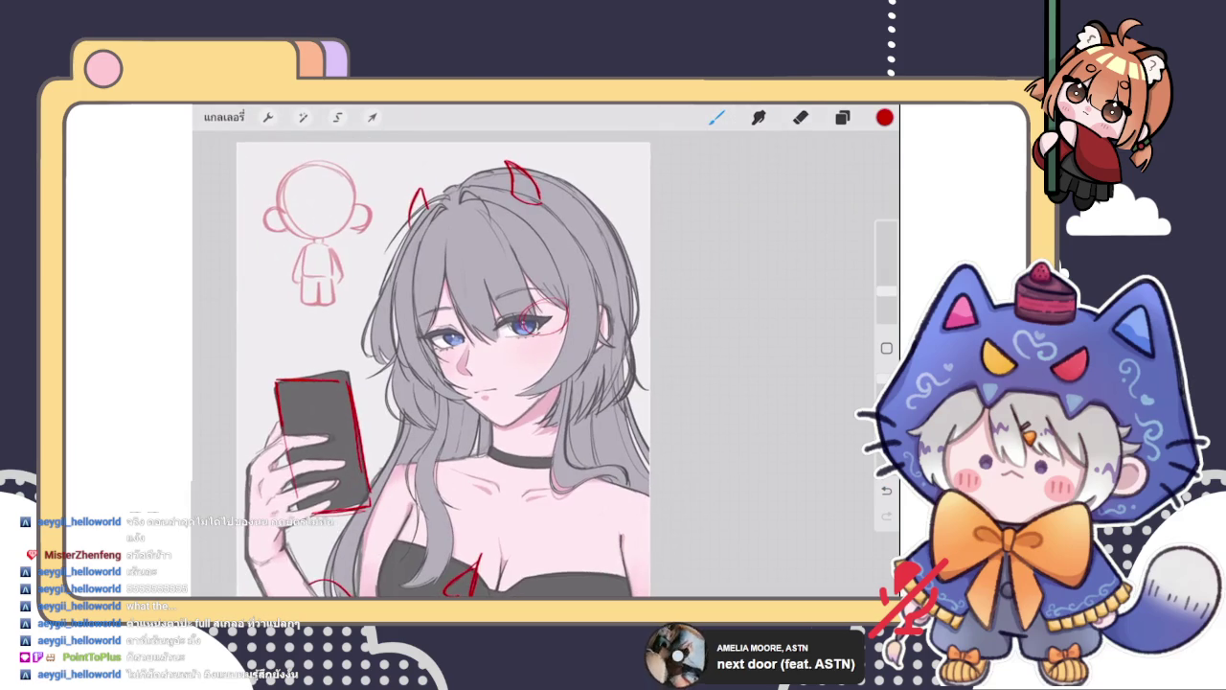
Try horizontal and diagonal guide lines across the eye and hair, then undo them
scroll(517, 321, "up", 3)
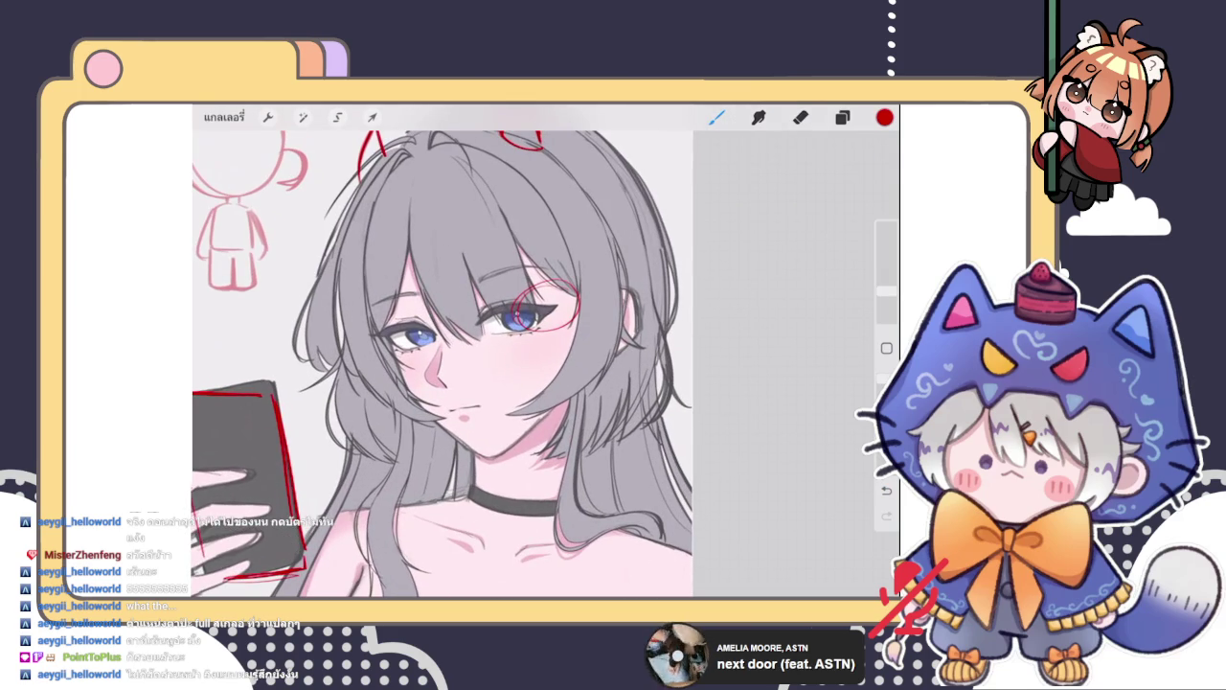
scroll(440, 354, "down", 2)
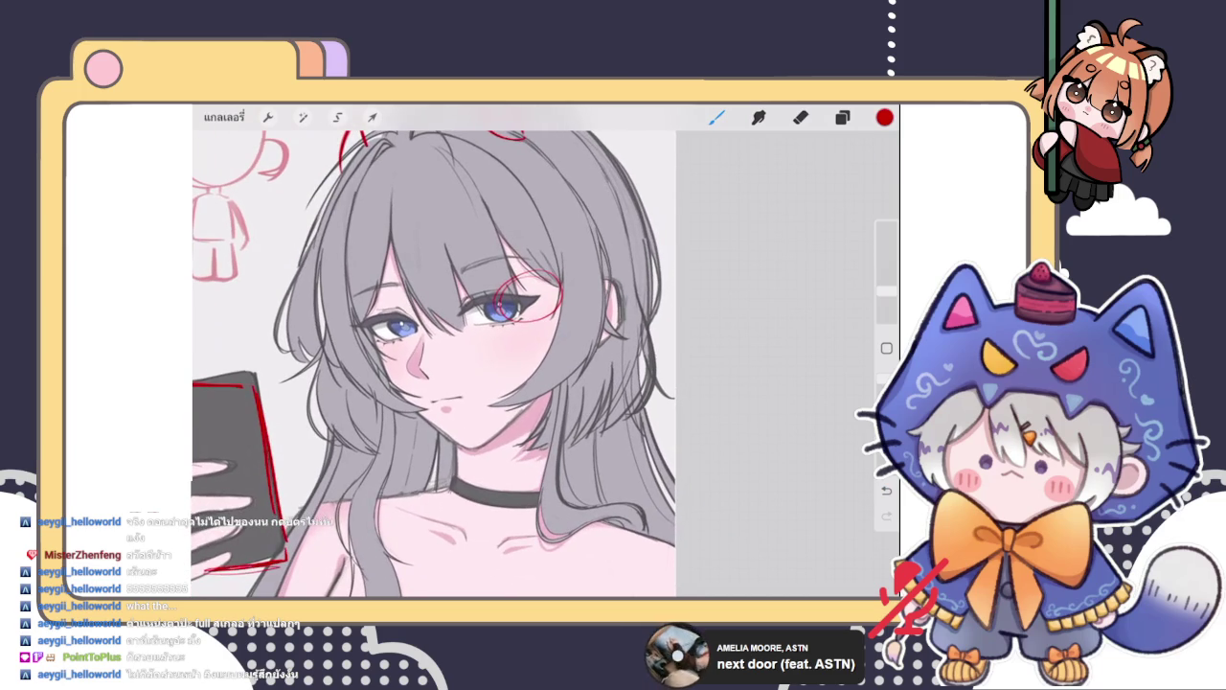
scroll(450, 354, "up", 3)
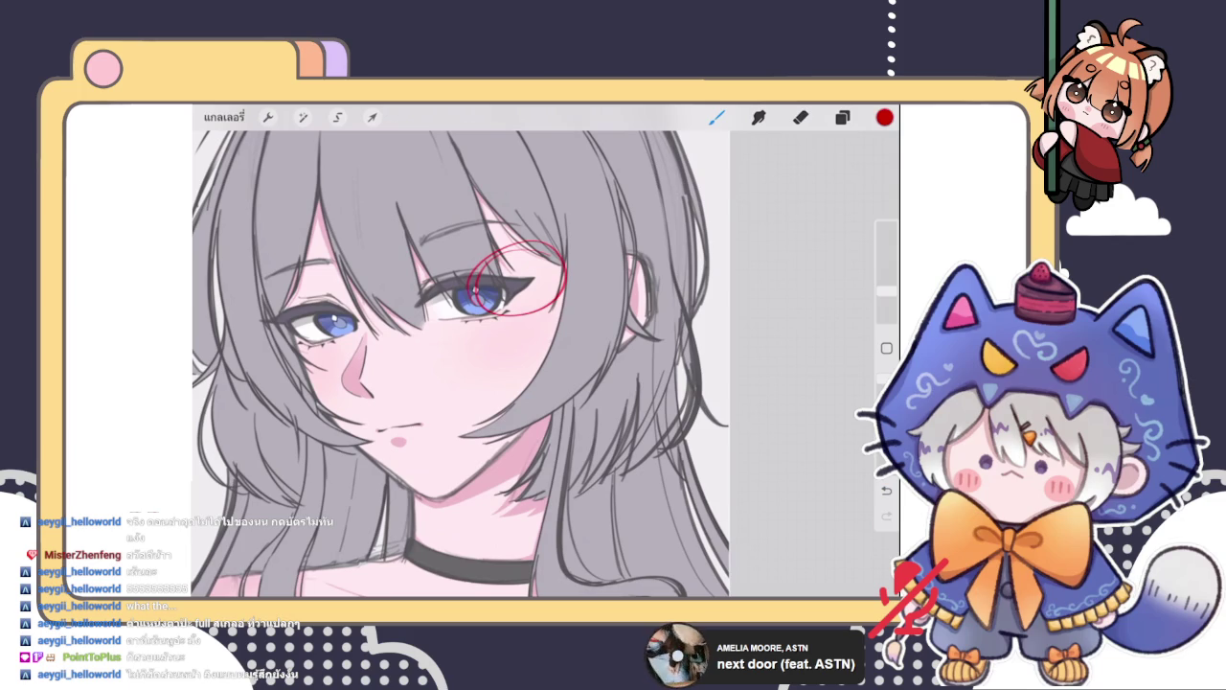
left_click_drag(473, 302, 711, 297)
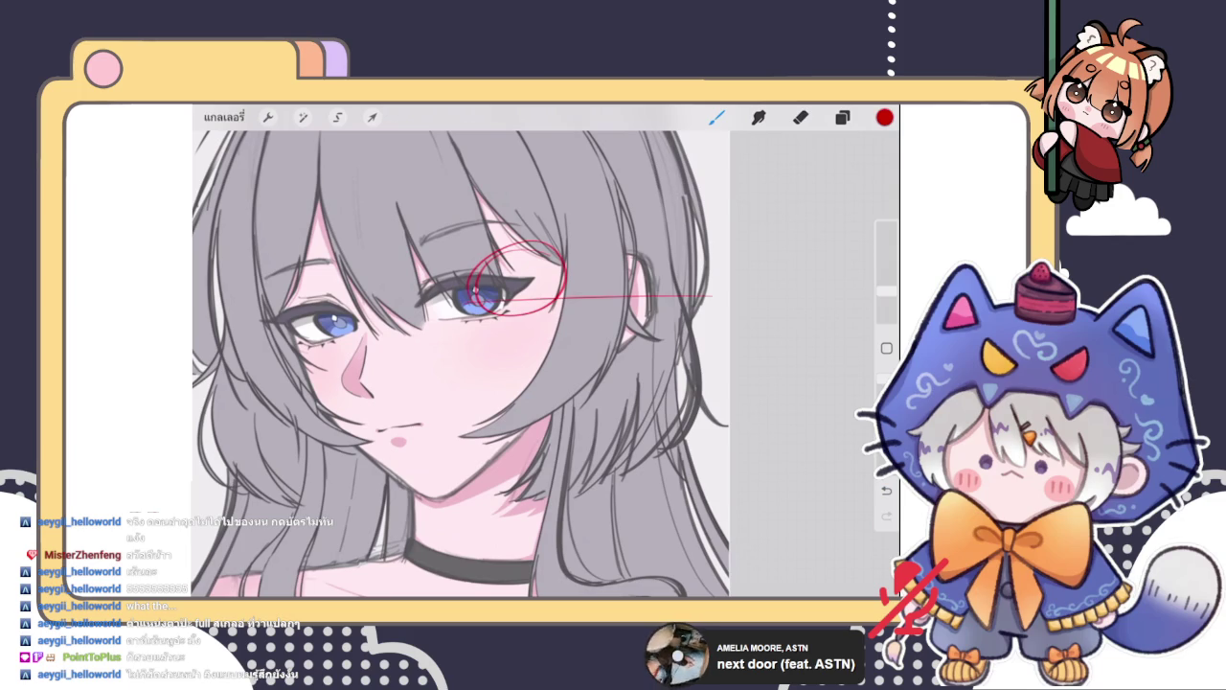
left_click_drag(452, 504, 726, 251)
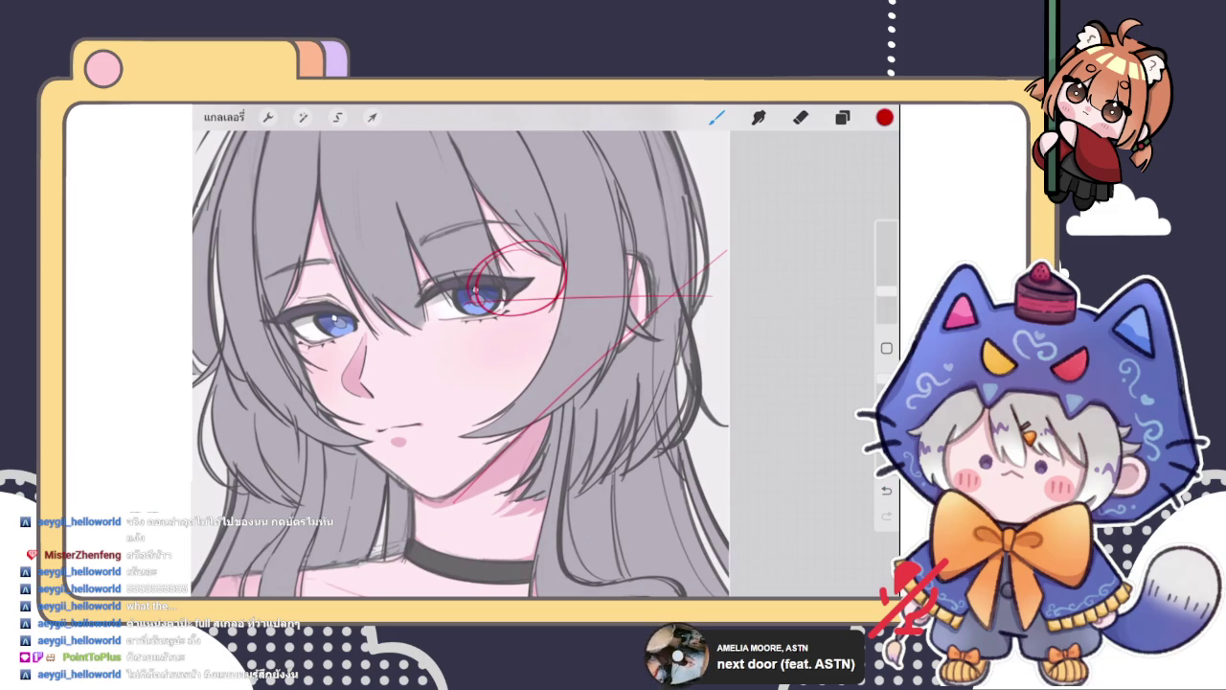
key("ctrl+z")
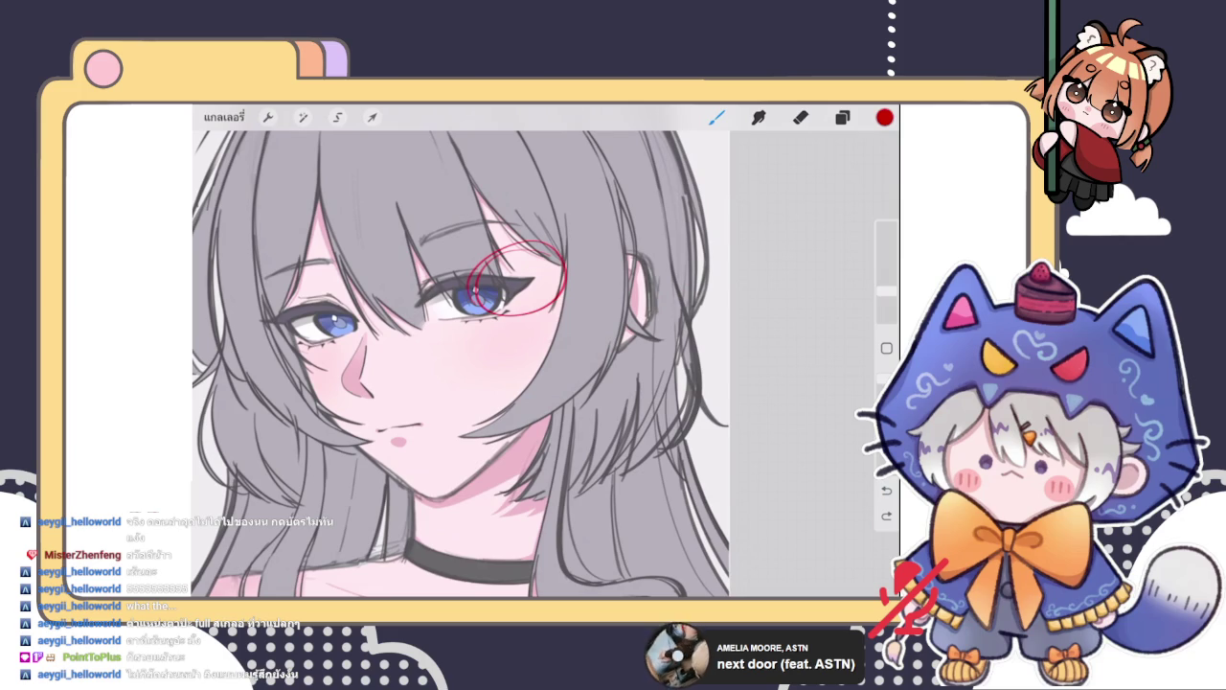
Draw a red curved arc beside the ear on the right, removing a trial linking stroke
mouse_move(587, 276)
left_mouse_down()
mouse_move(633, 255)
mouse_move(650, 304)
mouse_move(623, 352)
mouse_move(579, 365)
mouse_move(636, 341)
left_mouse_up()
left_click_drag(531, 282, 589, 274)
scroll(460, 355, "down", 3)
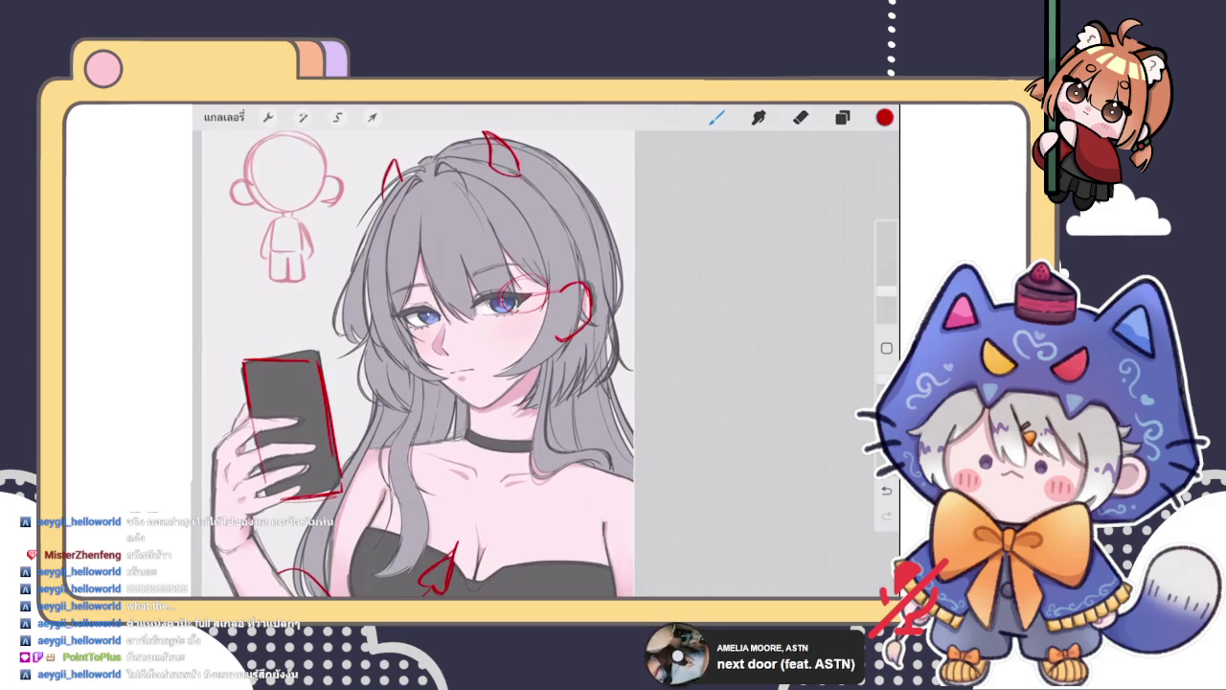
key("ctrl+z")
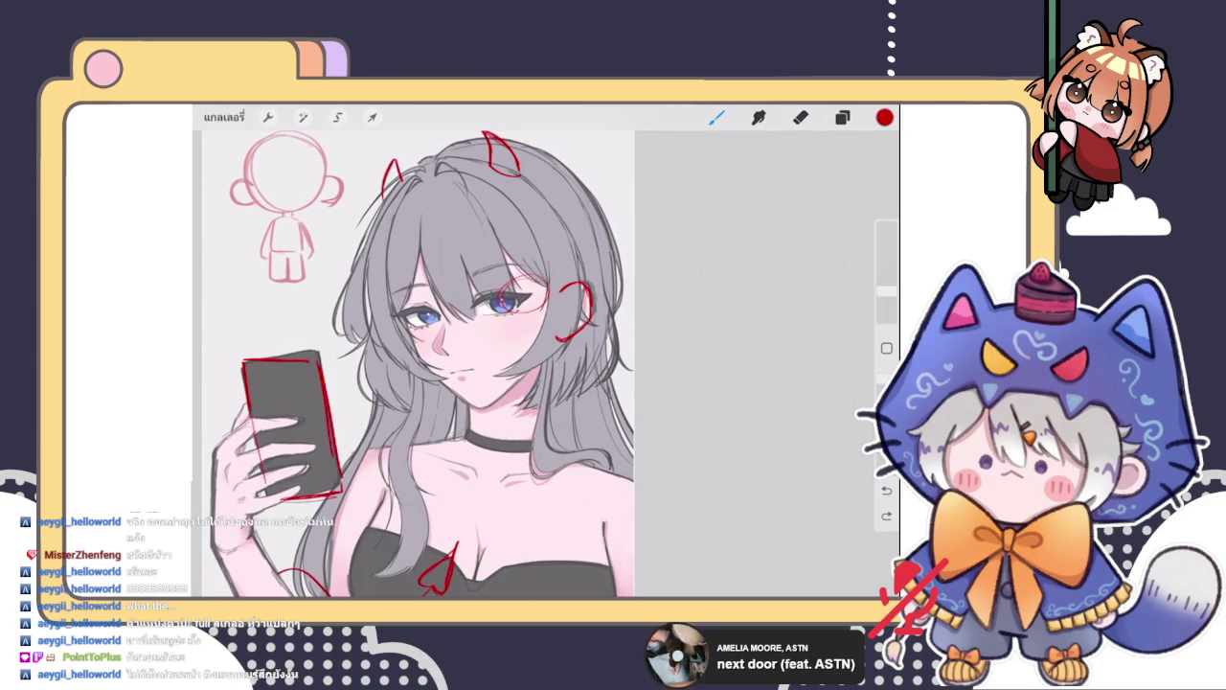
Add small red strokes beside and around the left eye
scroll(441, 355, "up", 3)
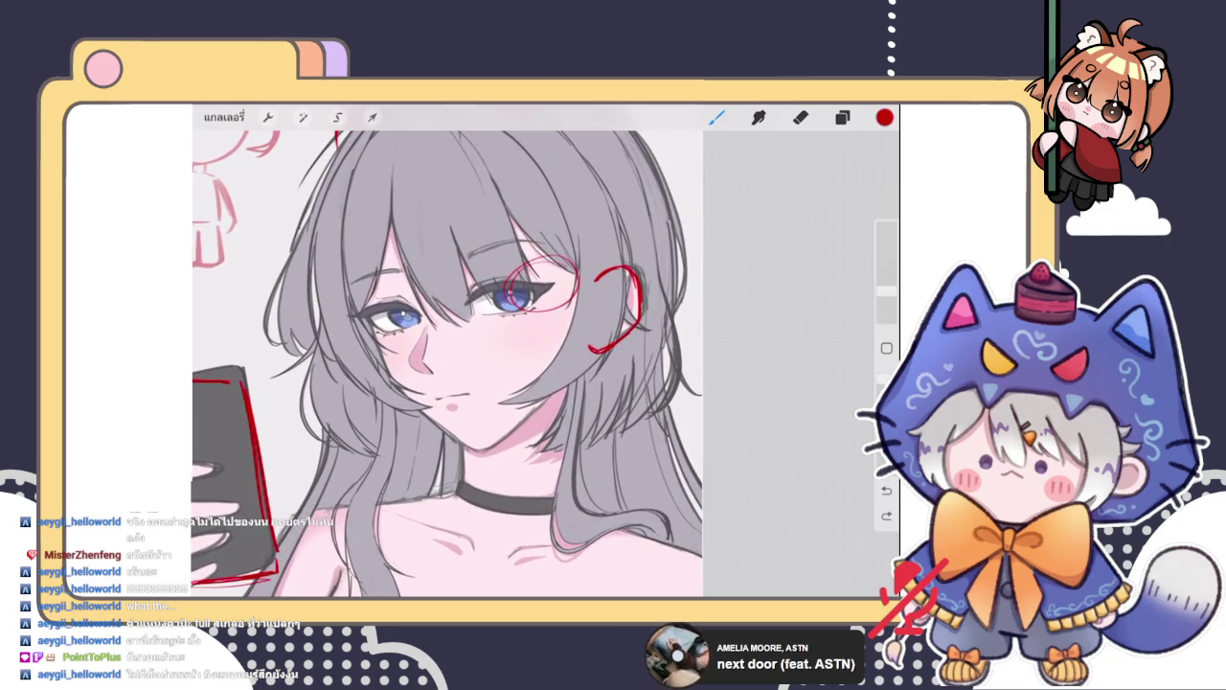
left_click_drag(420, 286, 432, 369)
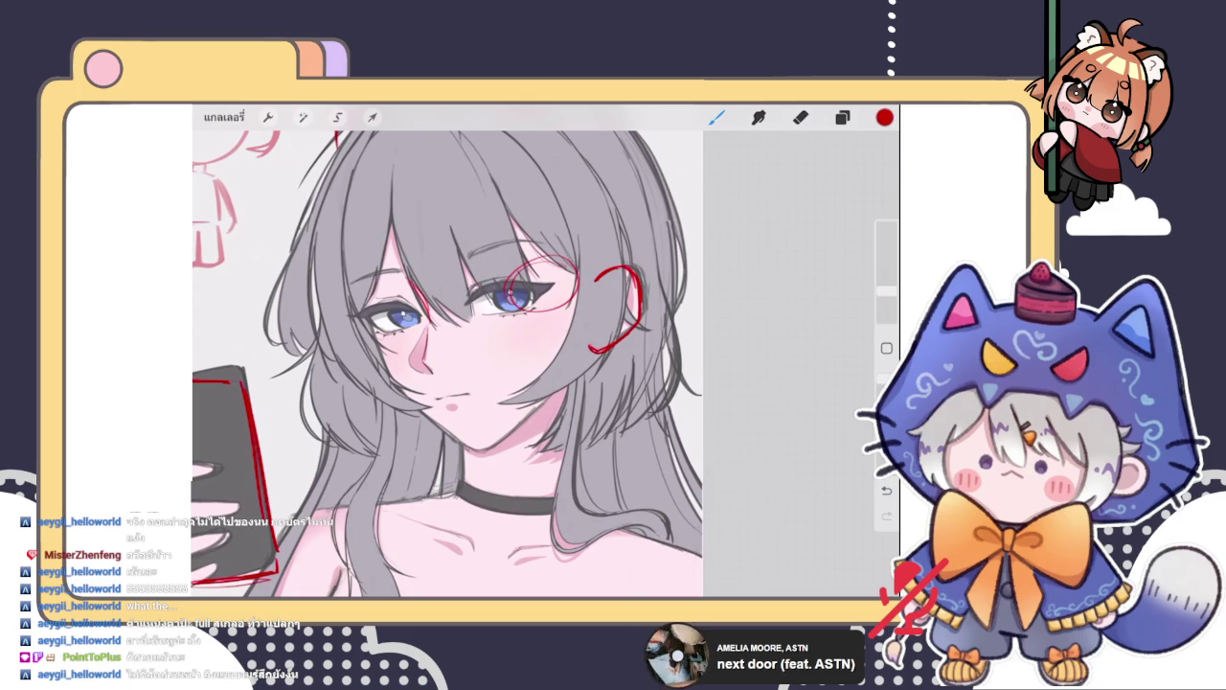
mouse_move(358, 300)
left_mouse_down()
mouse_move(396, 314)
mouse_move(385, 332)
mouse_move(414, 334)
left_mouse_up()
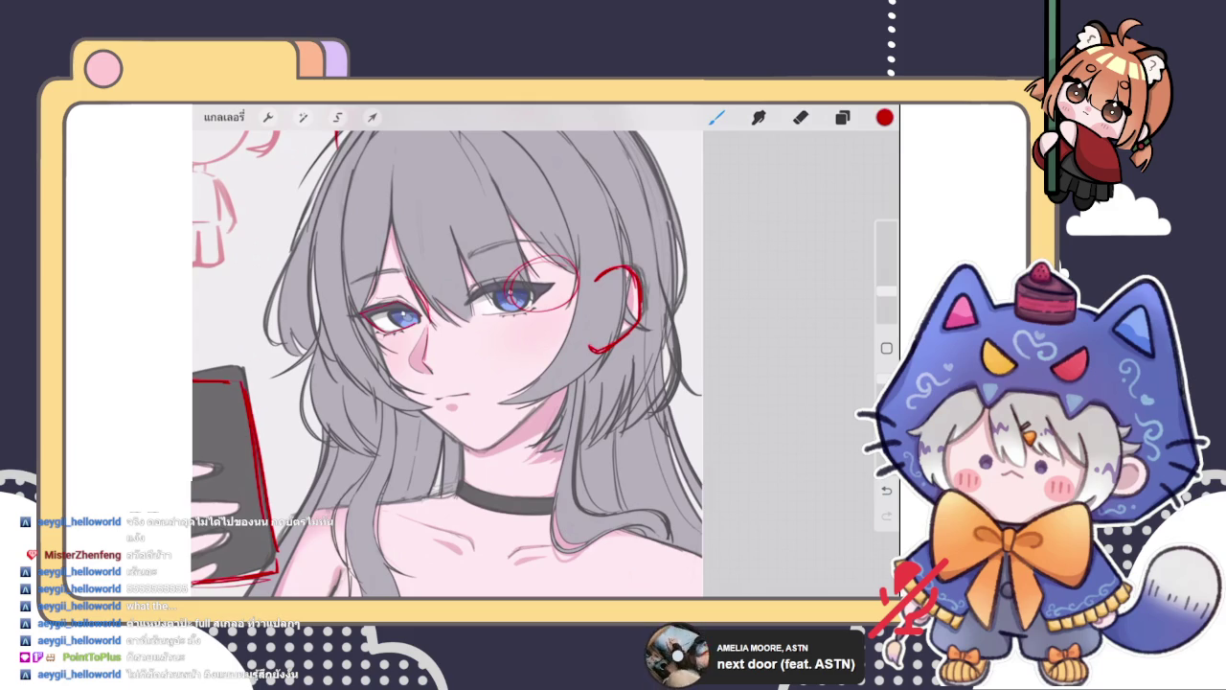
scroll(460, 354, "up", 1)
scroll(546, 364, "down", 5)
scroll(546, 364, "up", 5)
mouse_move(470, 383)
left_mouse_down()
mouse_move(522, 341)
mouse_move(586, 339)
mouse_move(628, 376)
left_mouse_up()
mouse_move(471, 383)
left_mouse_down()
mouse_move(522, 420)
mouse_move(580, 418)
mouse_move(627, 379)
left_mouse_up()
mouse_move(477, 381)
left_mouse_down()
mouse_move(517, 347)
mouse_move(525, 417)
mouse_move(630, 388)
left_mouse_up()
left_click_drag(548, 343, 553, 416)
left_click_drag(479, 382, 649, 374)
key("ctrl+z")
key("ctrl+z")
key("ctrl+z")
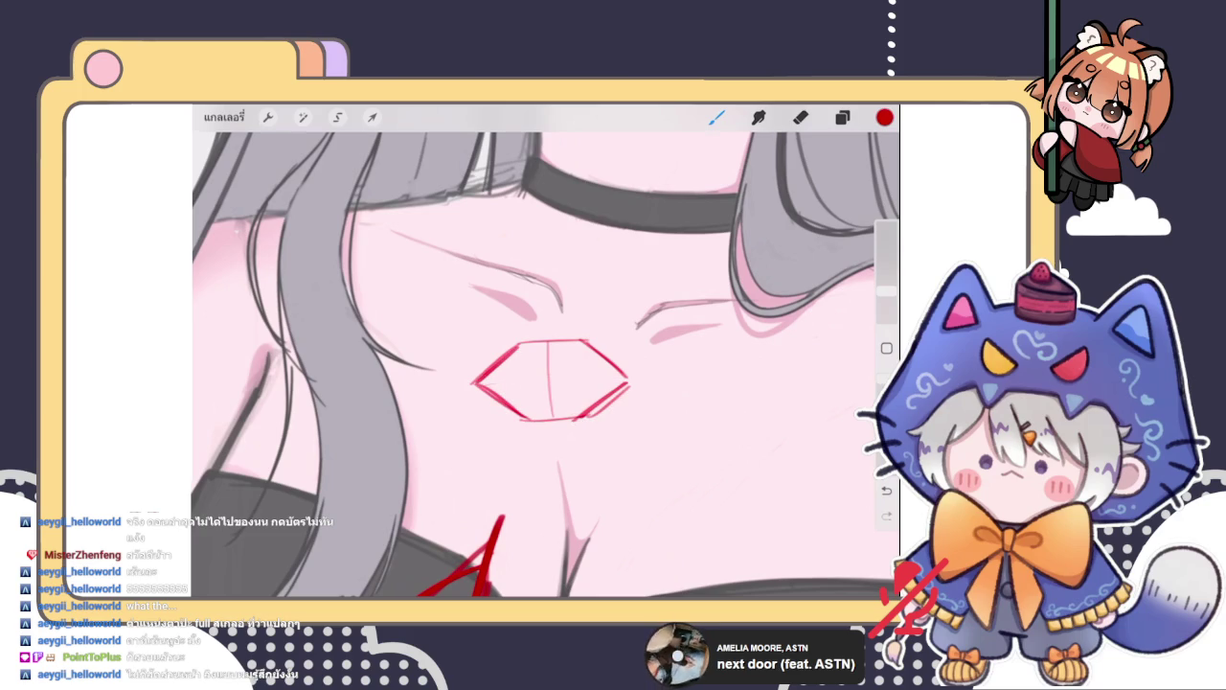
key("ctrl+z")
key("ctrl+z")
key("ctrl+z")
key("ctrl+z")
key("ctrl+z")
key("ctrl+z")
key("ctrl+z")
key("ctrl+z")
key("ctrl+z")
mouse_move(466, 387)
left_mouse_down()
mouse_move(517, 351)
mouse_move(583, 342)
mouse_move(623, 389)
left_mouse_up()
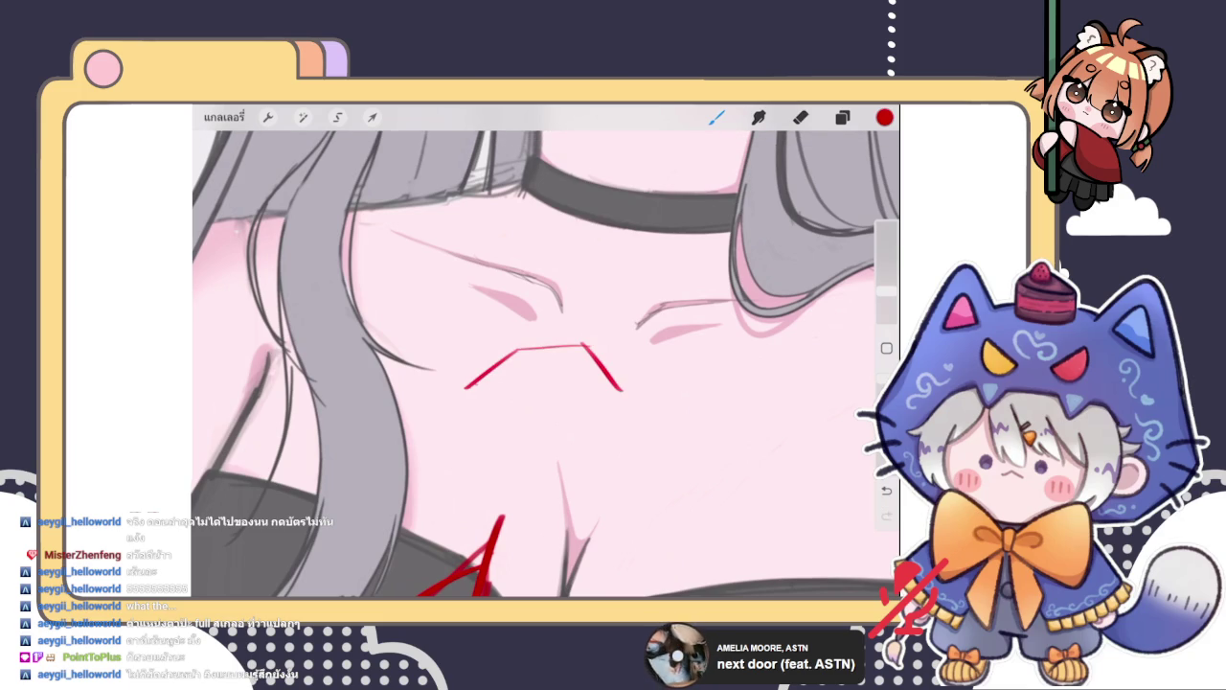
left_click_drag(469, 387, 508, 425)
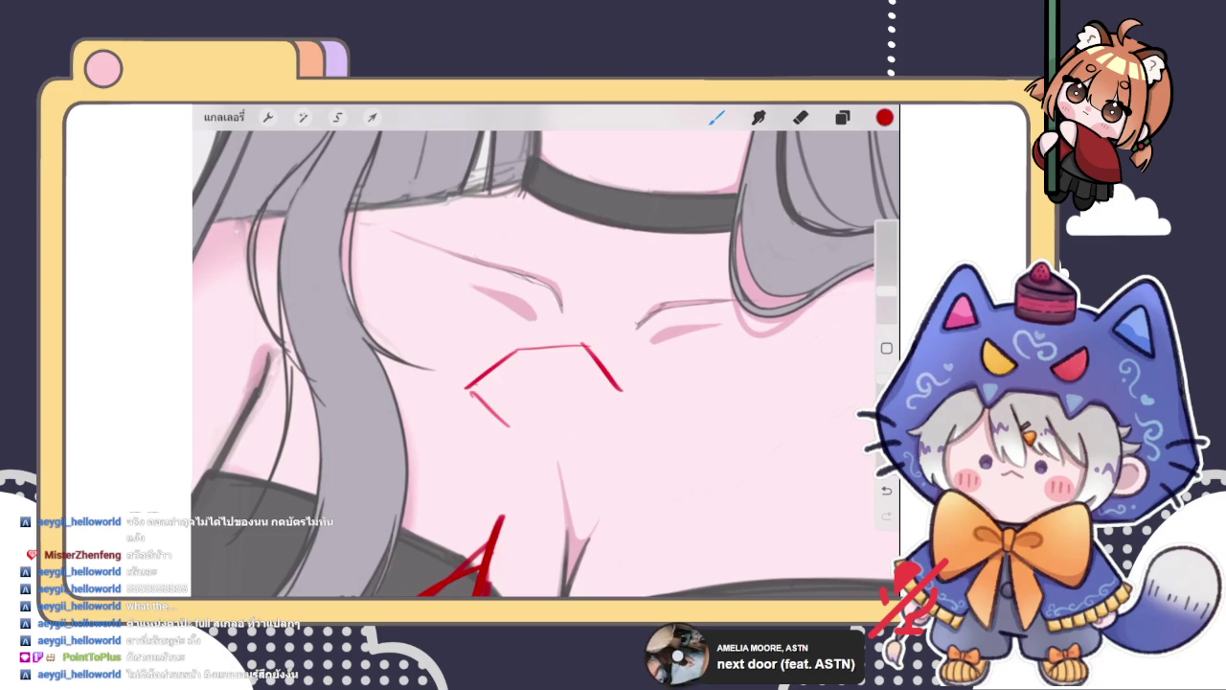
mouse_move(678, 268)
left_mouse_down()
mouse_move(707, 268)
mouse_move(657, 299)
mouse_move(721, 301)
left_mouse_up()
mouse_move(657, 299)
left_mouse_down()
mouse_move(676, 324)
mouse_move(699, 324)
left_mouse_up()
left_click_drag(699, 324, 724, 305)
key("ctrl+z")
key("ctrl+z")
key("ctrl+z")
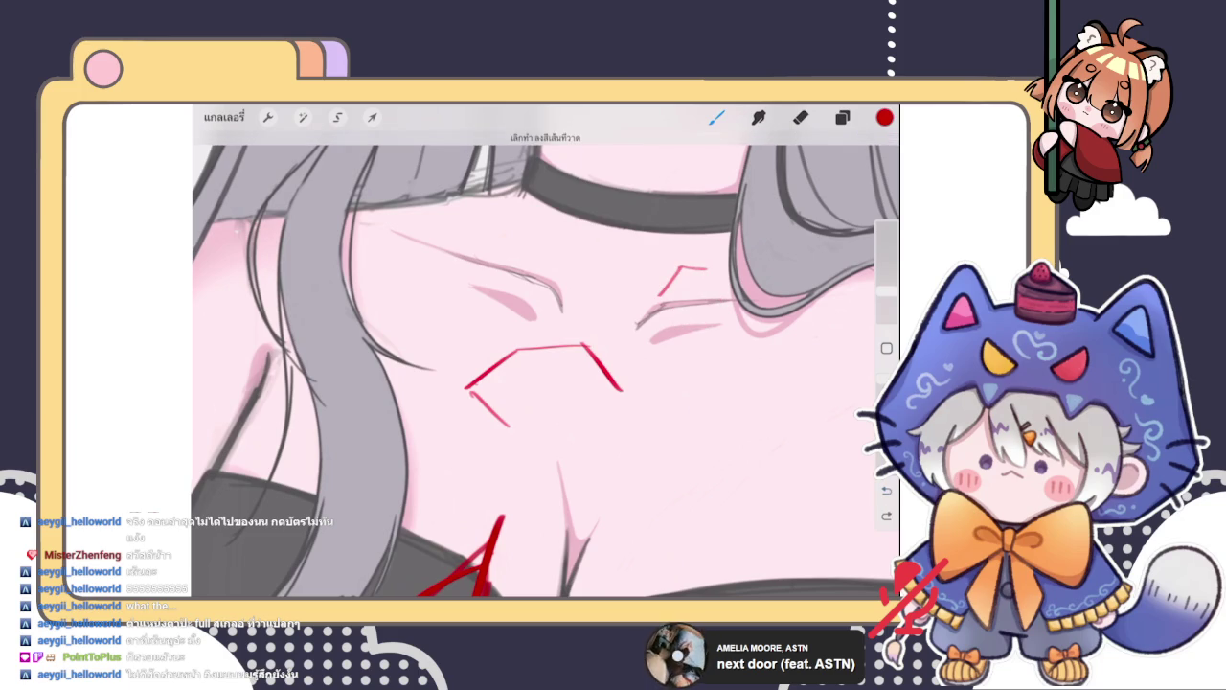
key("ctrl+z")
key("ctrl+z")
key("ctrl+z")
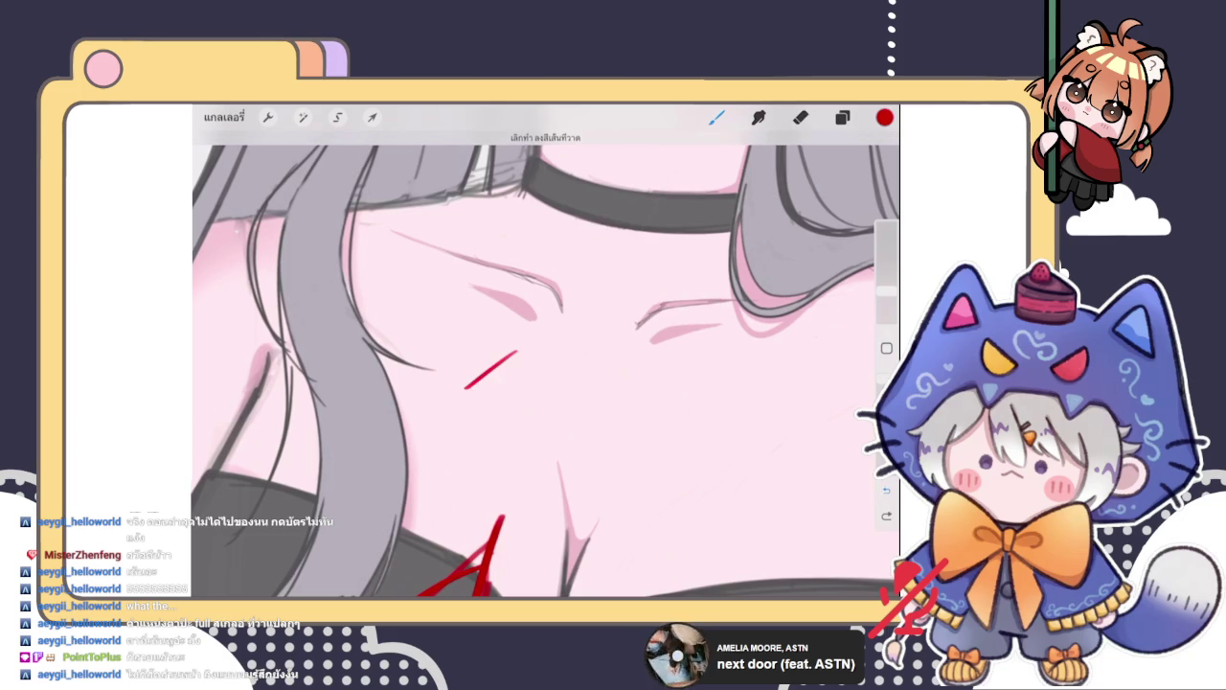
key("ctrl+z")
scroll(546, 354, "down", 3)
scroll(546, 355, "down", 3)
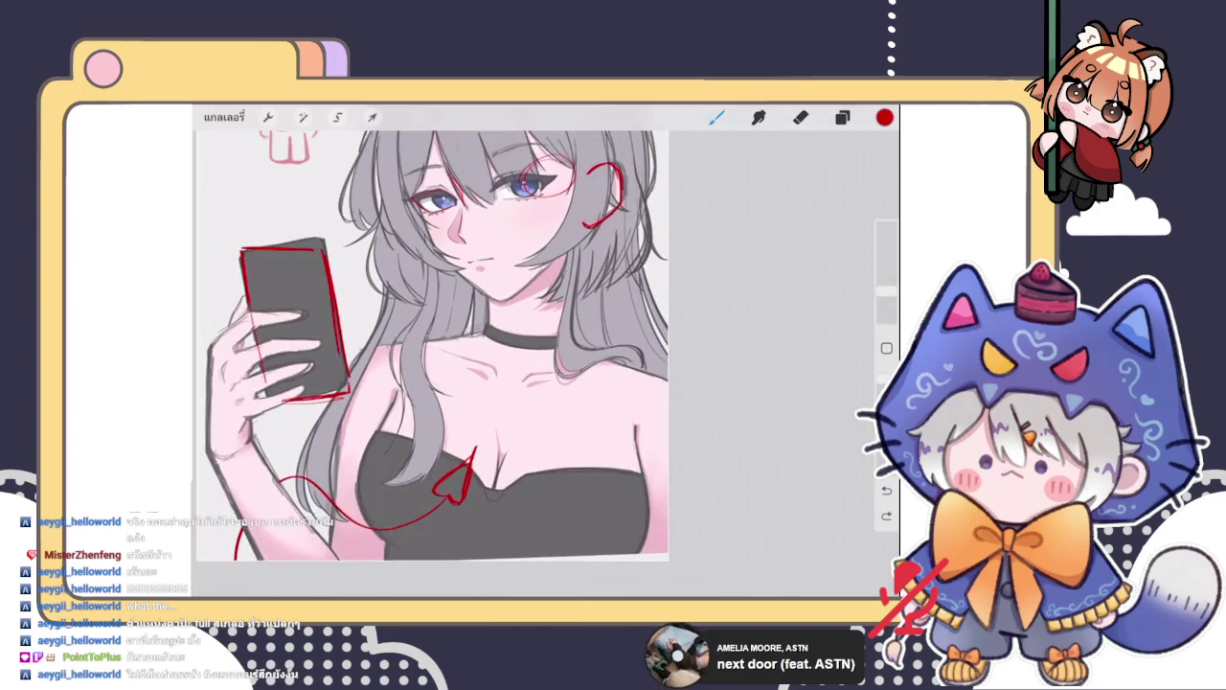
Outline the left eye with a peaked upper lid, extended corner and marks below
scroll(479, 355, "up", 2)
scroll(479, 355, "up", 2)
scroll(479, 355, "up", 3)
scroll(546, 354, "down", 2)
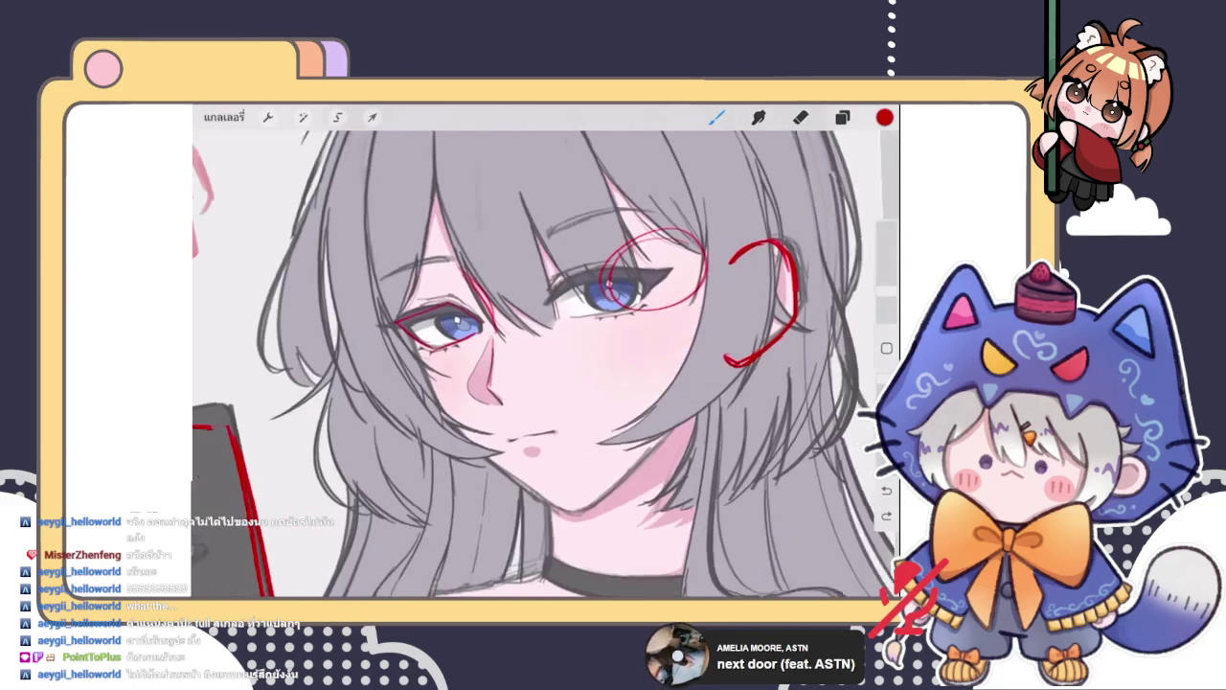
scroll(479, 354, "up", 3)
scroll(479, 354, "up", 2)
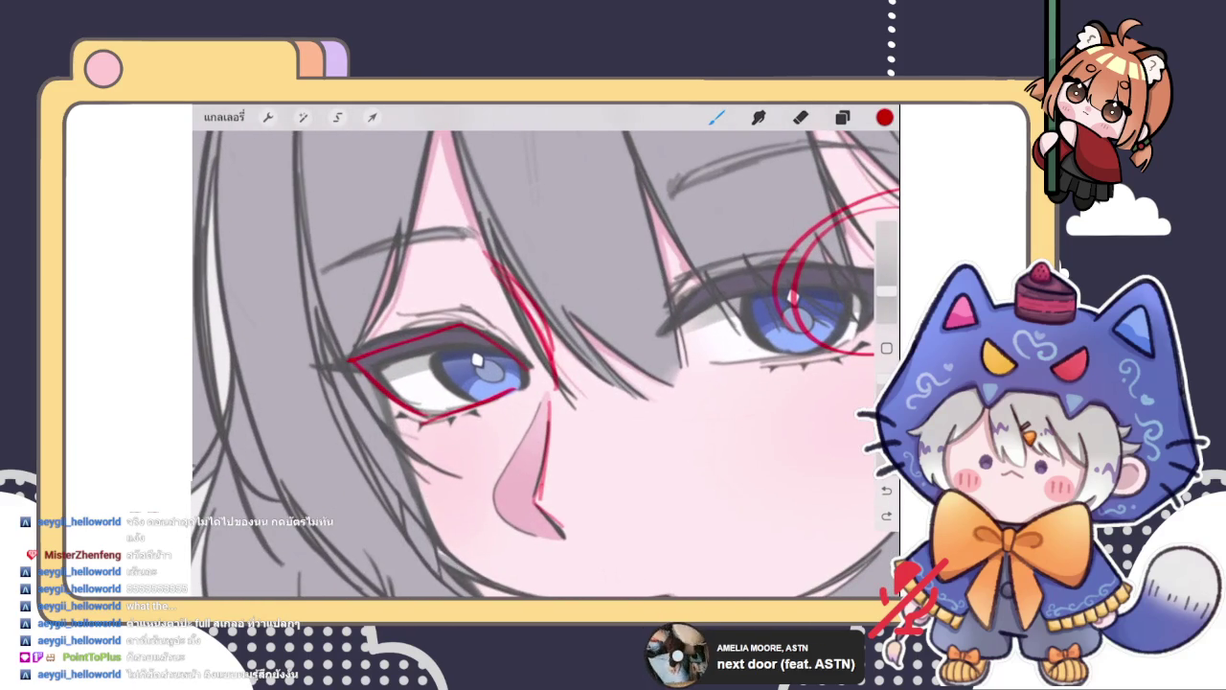
key("ctrl+z")
left_click_drag(447, 327, 466, 326)
left_click_drag(344, 358, 331, 359)
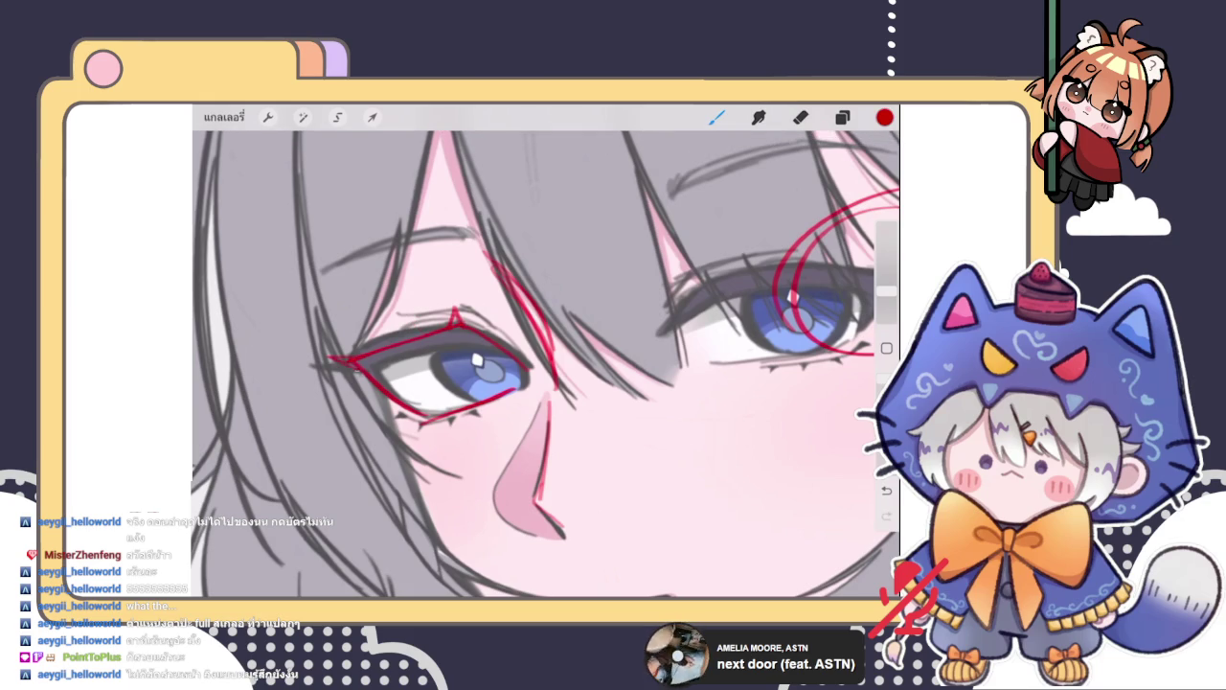
left_click_drag(380, 397, 395, 409)
left_click_drag(437, 421, 451, 427)
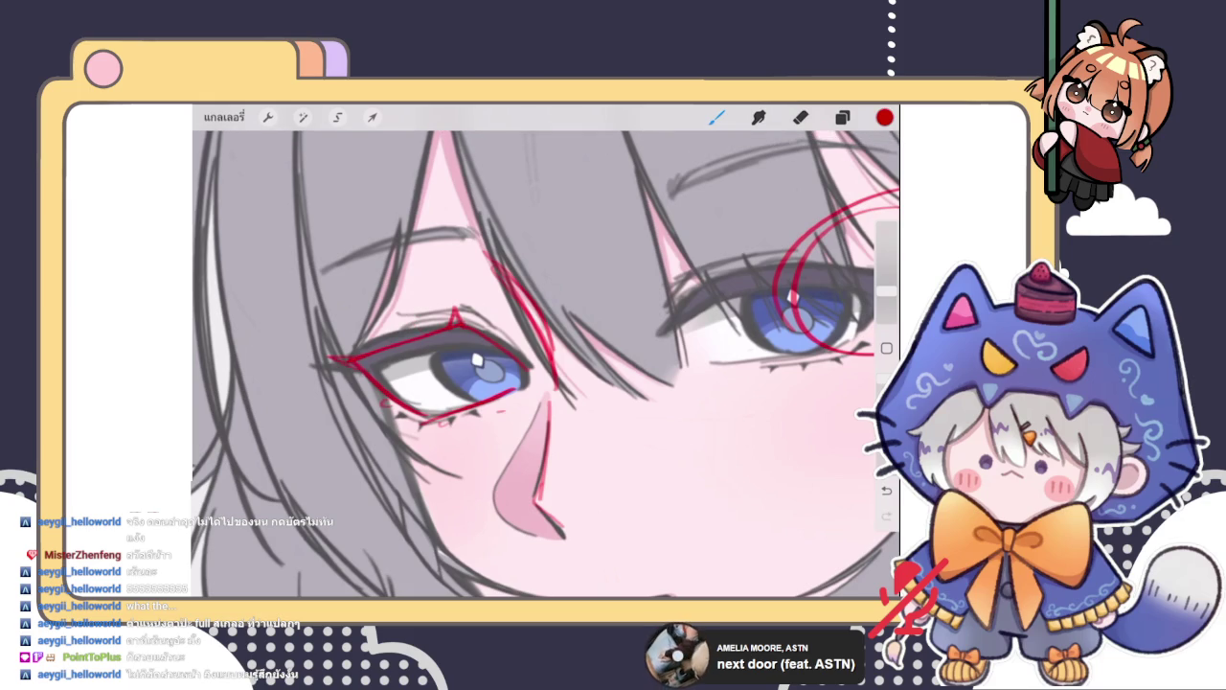
Add red guide strokes across the left eye and iris
left_click_drag(489, 389, 466, 332)
left_click_drag(383, 370, 523, 377)
left_click_drag(474, 337, 490, 399)
scroll(546, 354, "down", 3)
scroll(546, 354, "down", 3)
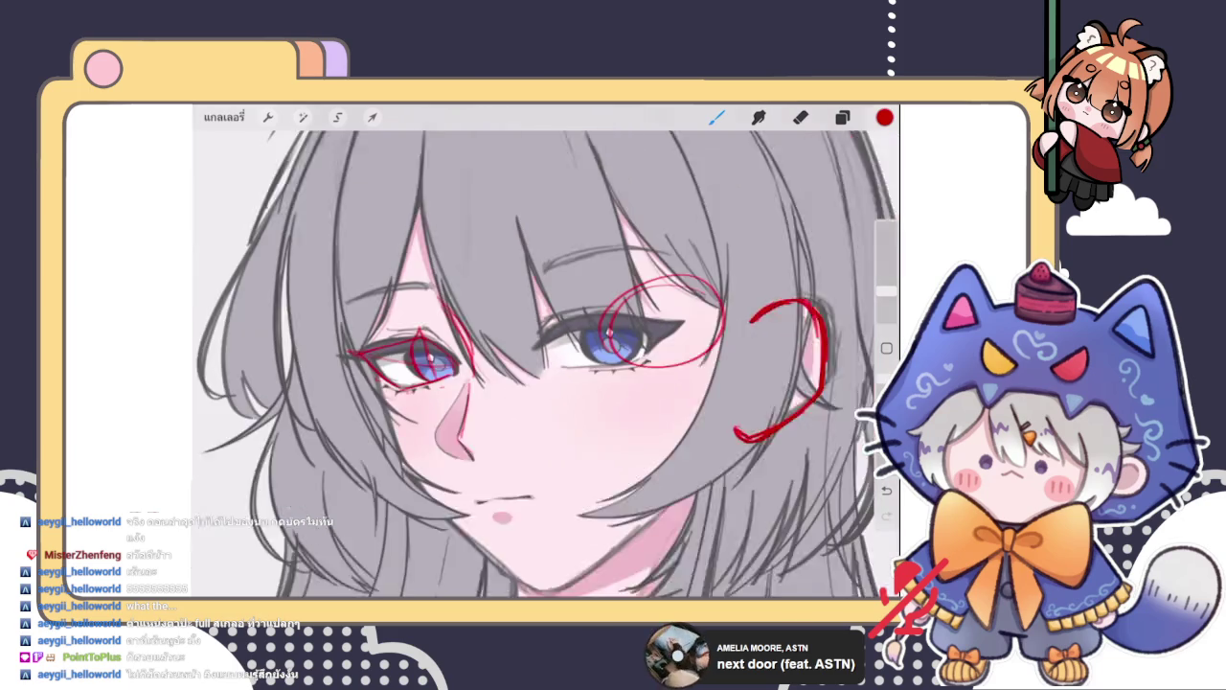
scroll(546, 355, "up", 3)
scroll(546, 355, "up", 2)
Trace an angular red outline around the right eye's upper and lower lids
mouse_move(477, 370)
left_mouse_down()
mouse_move(518, 335)
mouse_move(667, 324)
mouse_move(617, 375)
mouse_move(530, 391)
mouse_move(477, 366)
mouse_move(523, 391)
mouse_move(596, 383)
mouse_move(531, 326)
mouse_move(652, 320)
mouse_move(611, 384)
left_mouse_up()
left_click_drag(621, 339, 649, 328)
left_click_drag(529, 326, 609, 318)
mouse_move(481, 369)
left_mouse_down()
mouse_move(523, 393)
mouse_move(596, 385)
left_mouse_up()
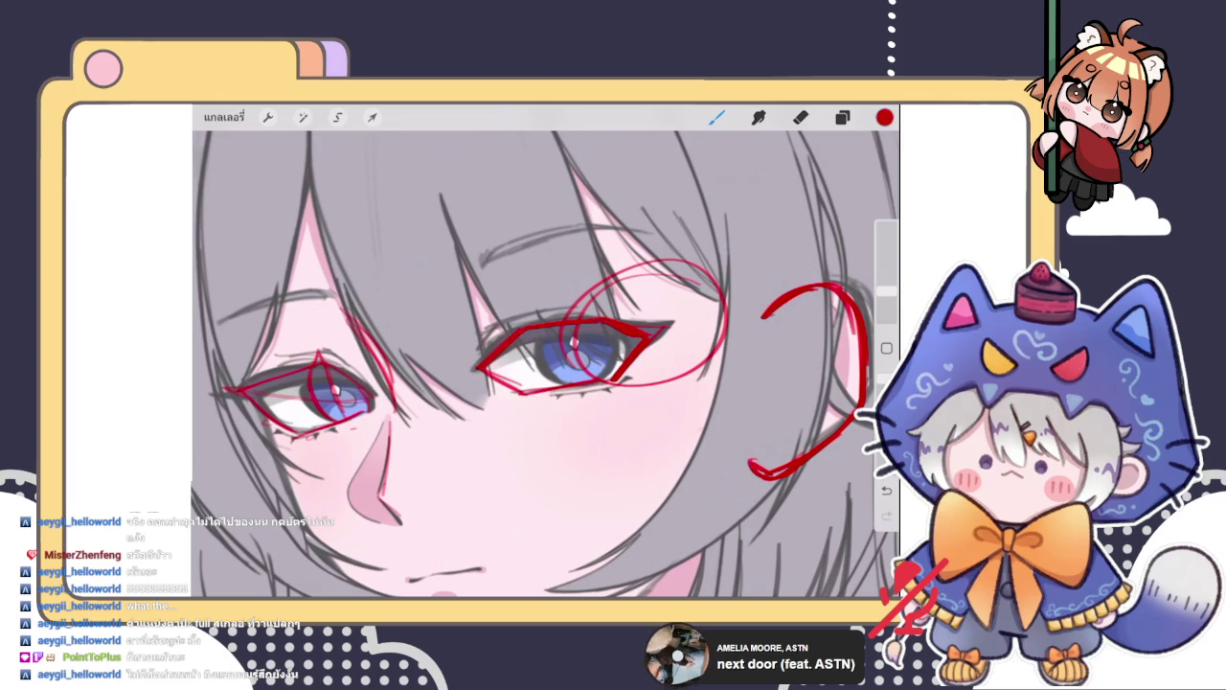
left_click_drag(489, 362, 592, 352)
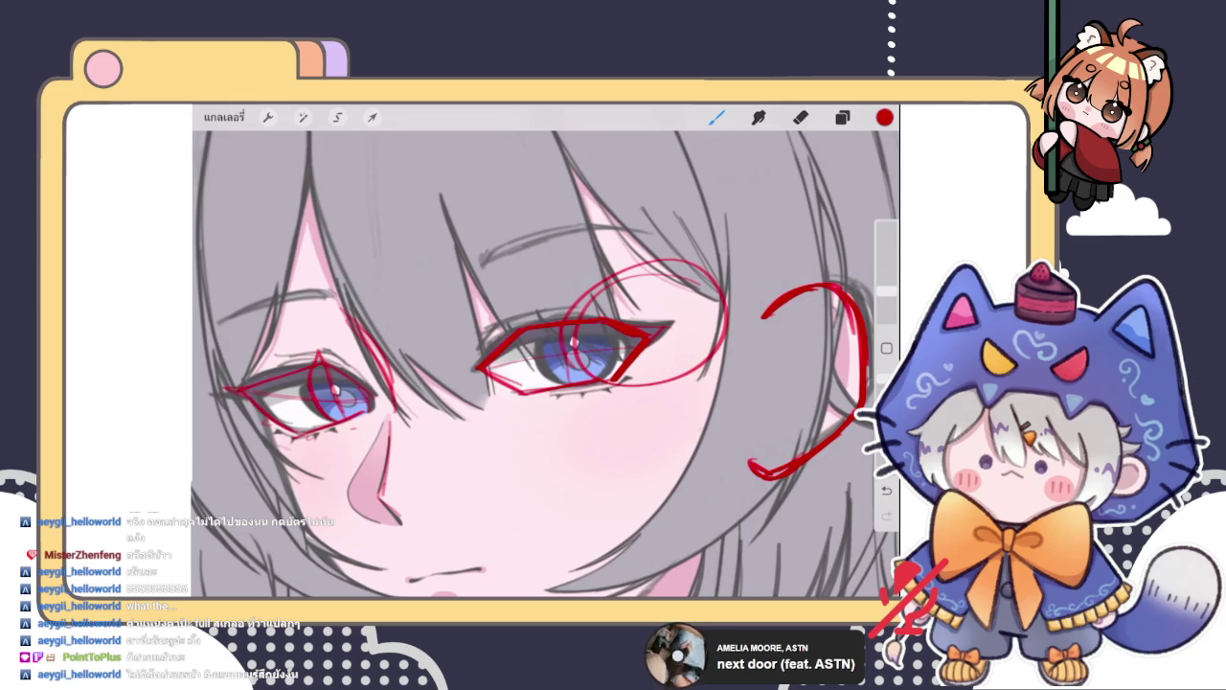
scroll(546, 354, "down", 5)
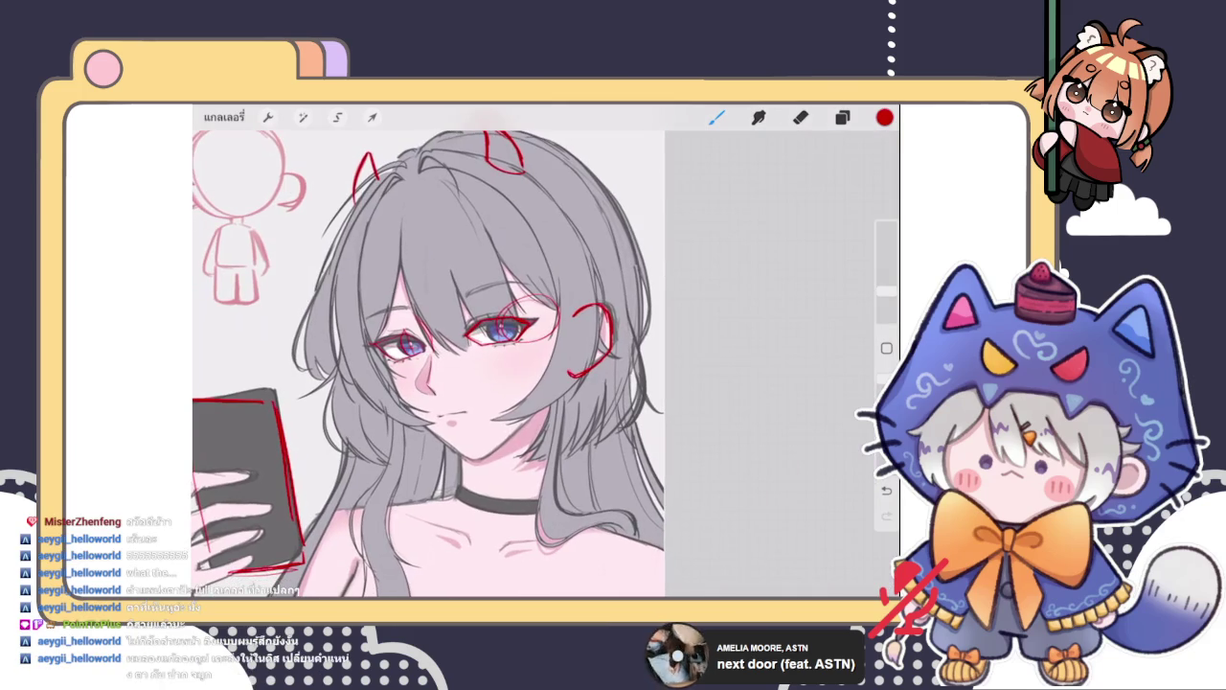
Erase the red glasses circle and all red lines around both eyes
key("ctrl+z")
left_click(801, 116)
left_click_drag(886, 297, 887, 285)
key("ctrl+shift+z")
left_click_drag(441, 325, 506, 383)
left_click_drag(497, 287, 565, 316)
left_click_drag(451, 268, 554, 331)
mouse_move(379, 331)
left_mouse_down()
mouse_move(469, 393)
mouse_move(431, 378)
left_mouse_up()
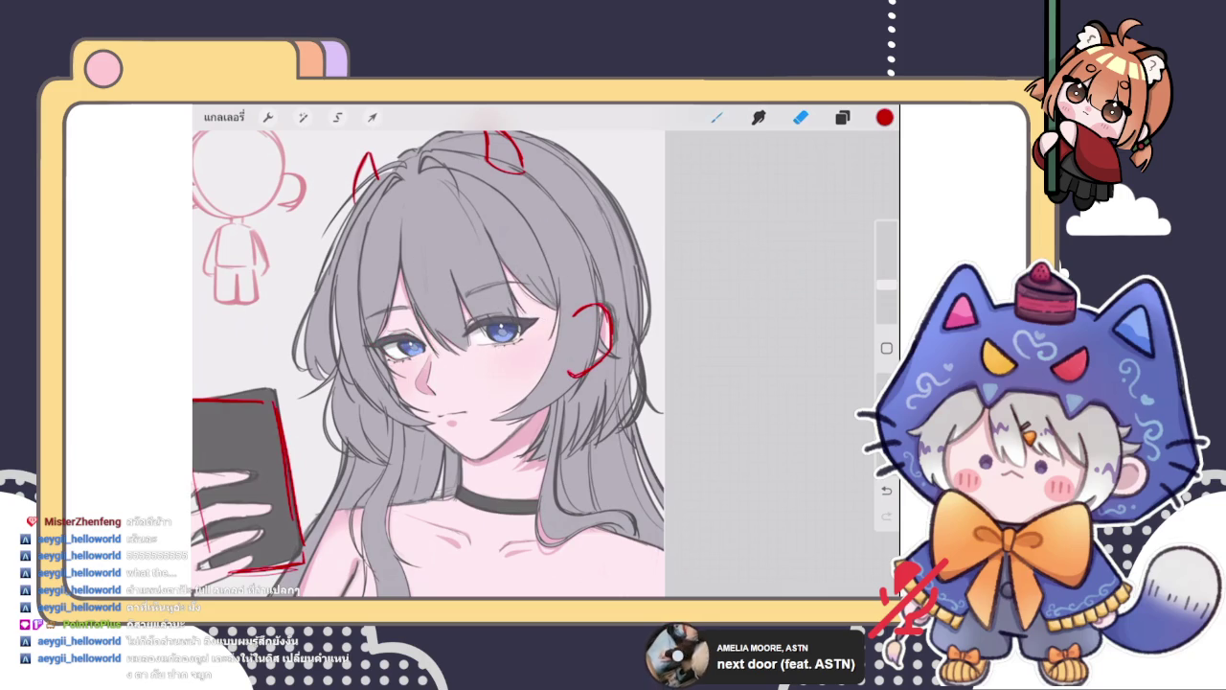
Sketch a single red stroke over the hair beside the left eye, redrawing it once
left_click(716, 117)
scroll(507, 355, "up", 5)
mouse_move(436, 286)
left_mouse_down()
mouse_move(459, 335)
mouse_move(369, 372)
left_mouse_up()
scroll(336, 297, "up", 5)
scroll(547, 355, "down", 5)
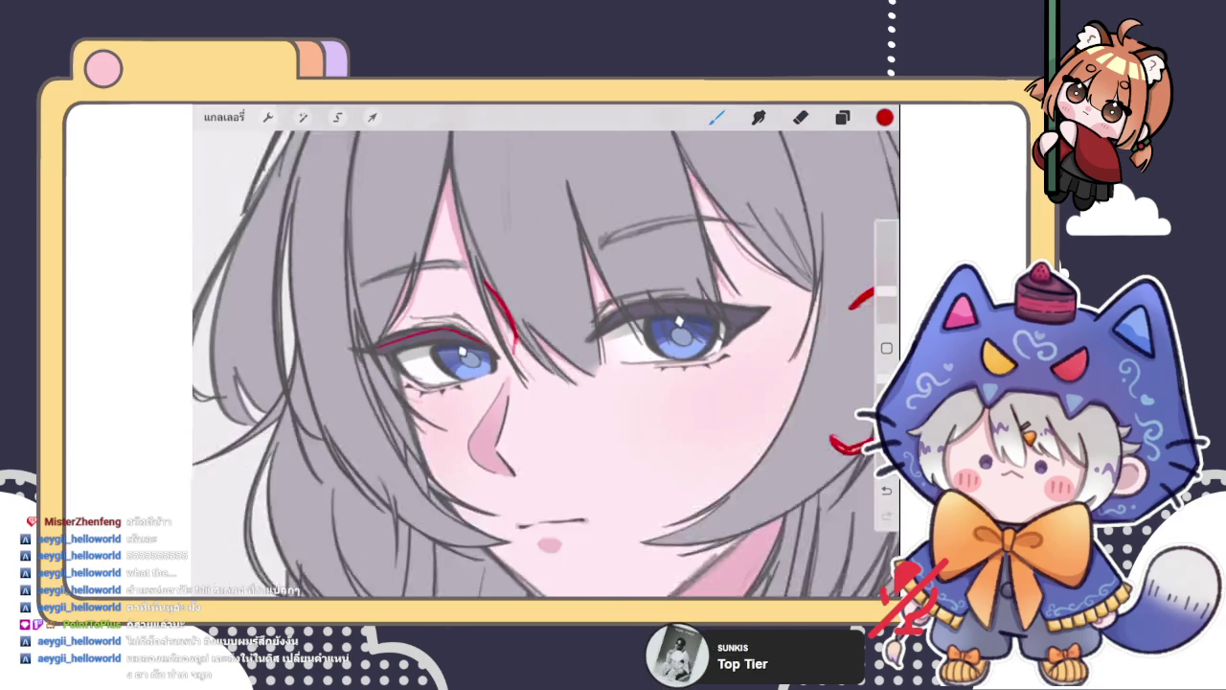
scroll(546, 364, "up", 3)
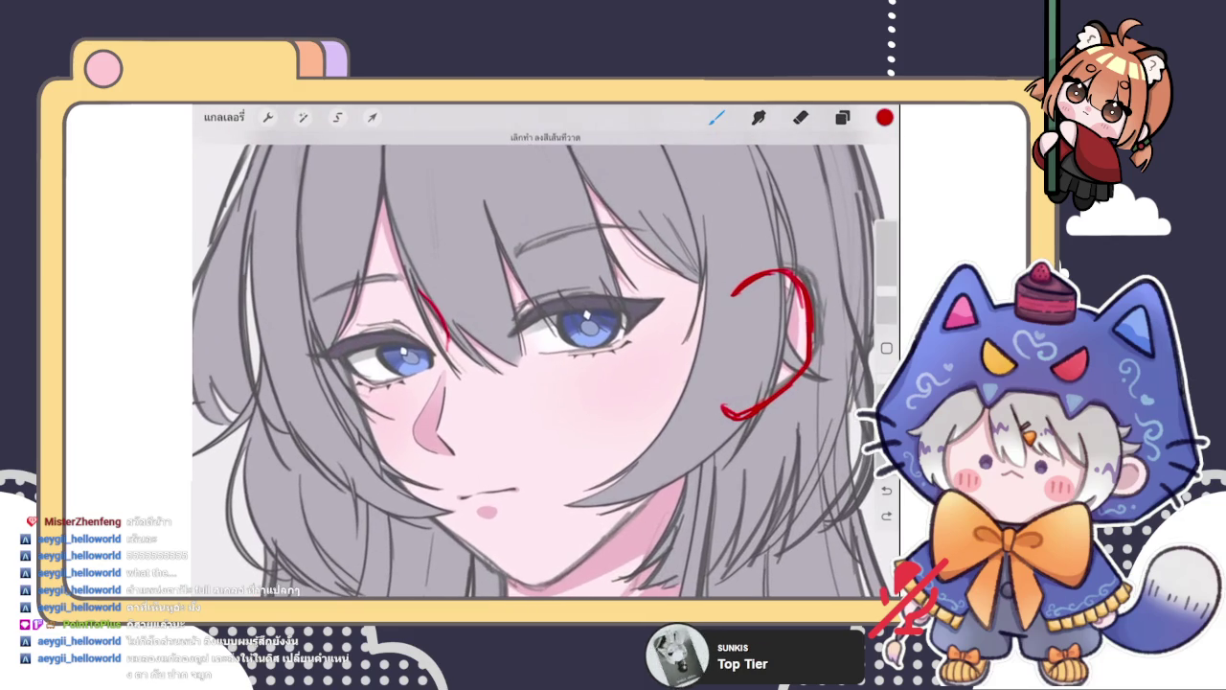
left_click(801, 117)
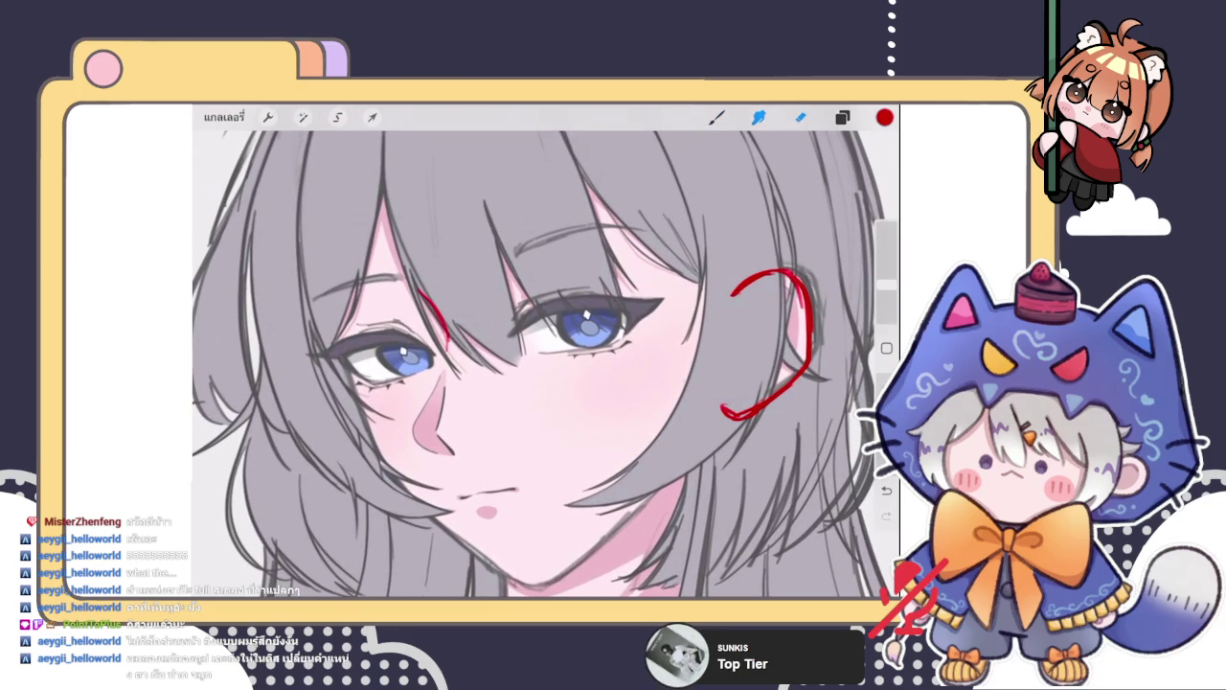
left_click_drag(422, 292, 449, 343)
left_click(716, 117)
left_click_drag(421, 293, 447, 353)
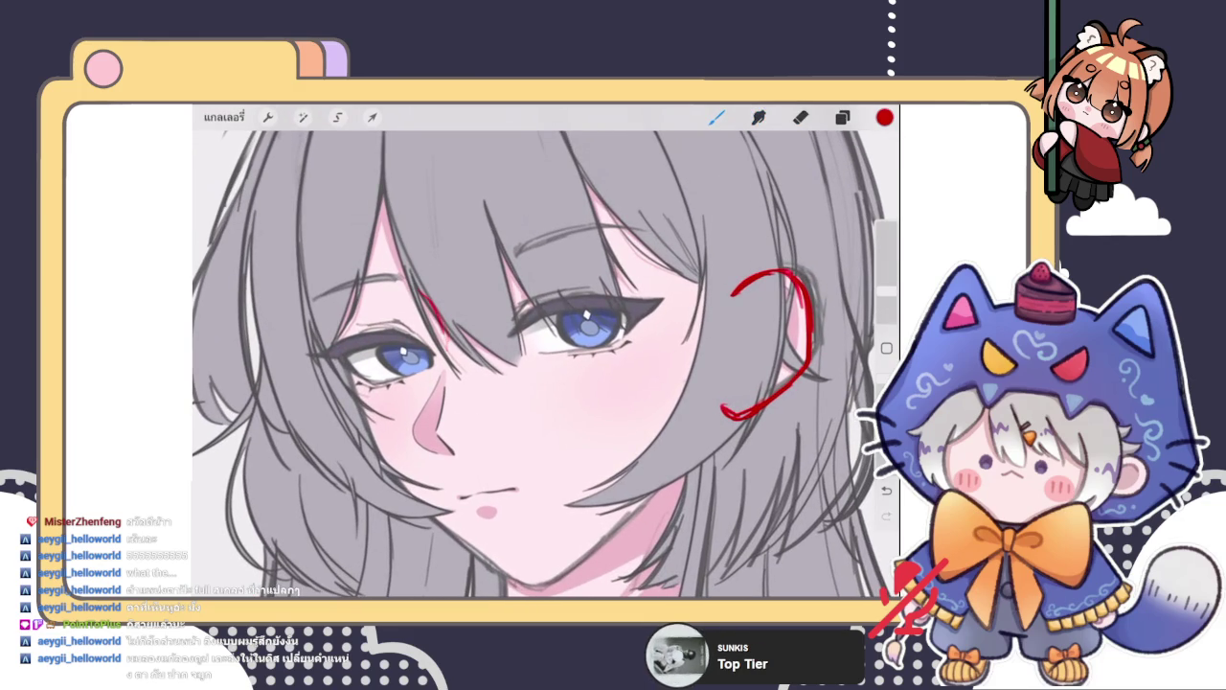
scroll(546, 364, "down", 2)
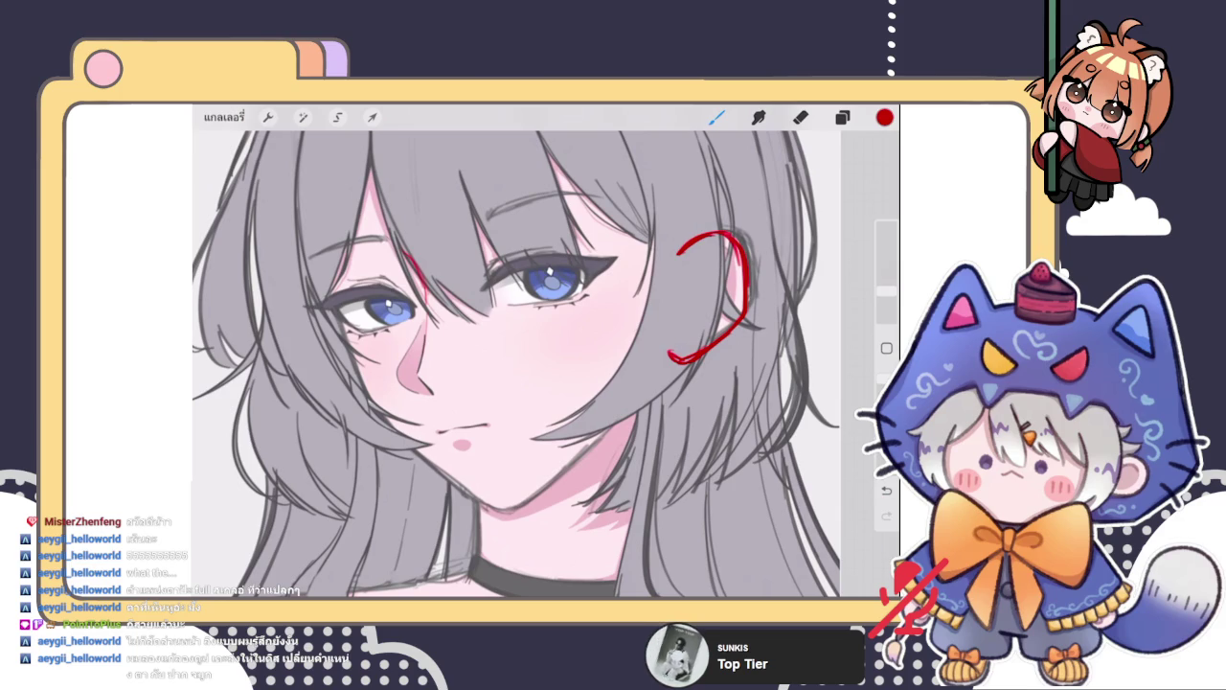
scroll(518, 364, "down", 3)
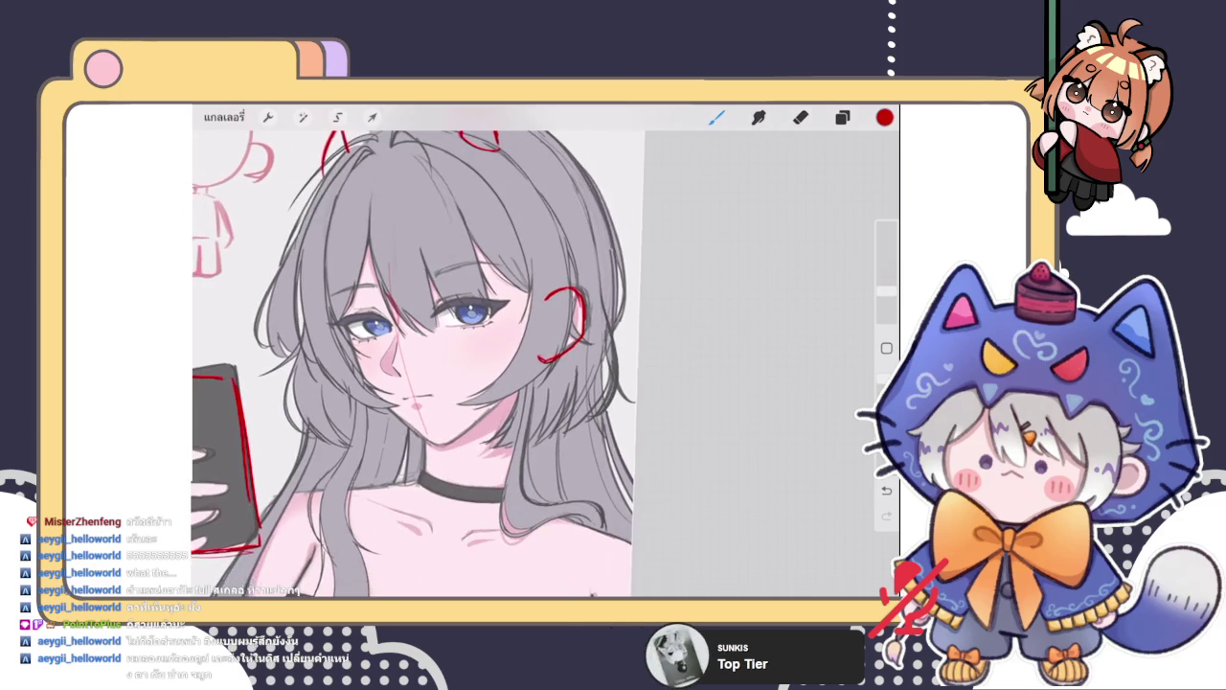
Draw a pink guide line down the face, erase it, and return to the brush
left_click_drag(383, 232, 436, 443)
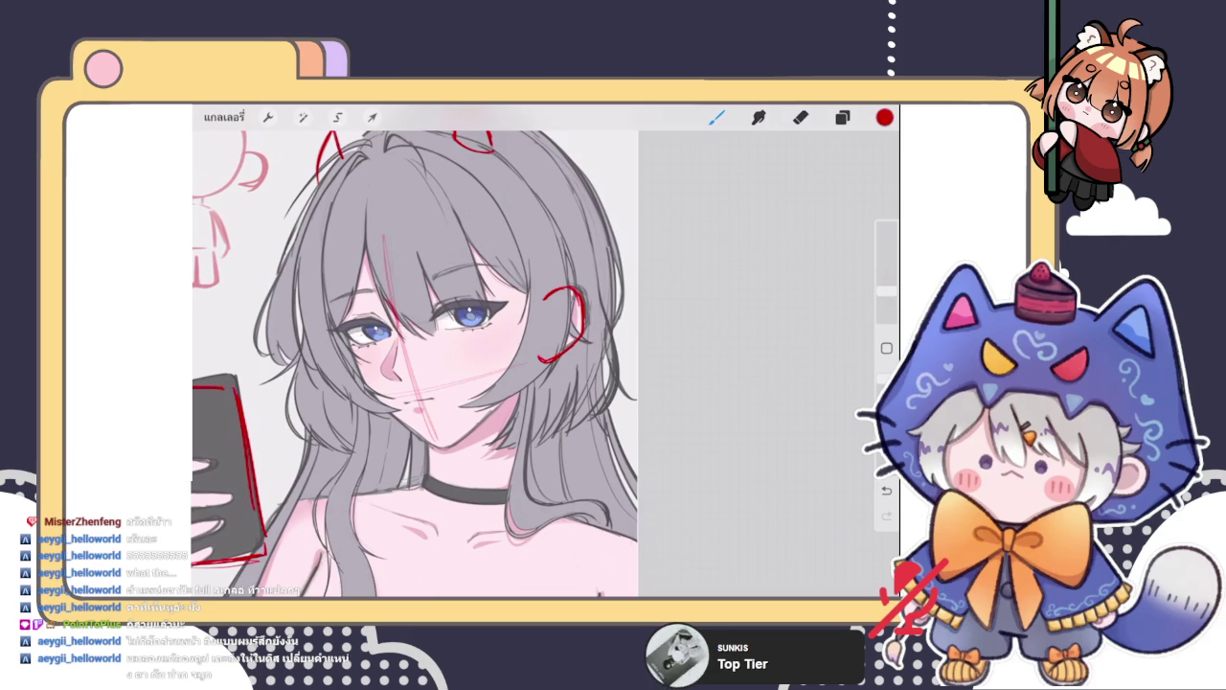
scroll(414, 364, "down", 5)
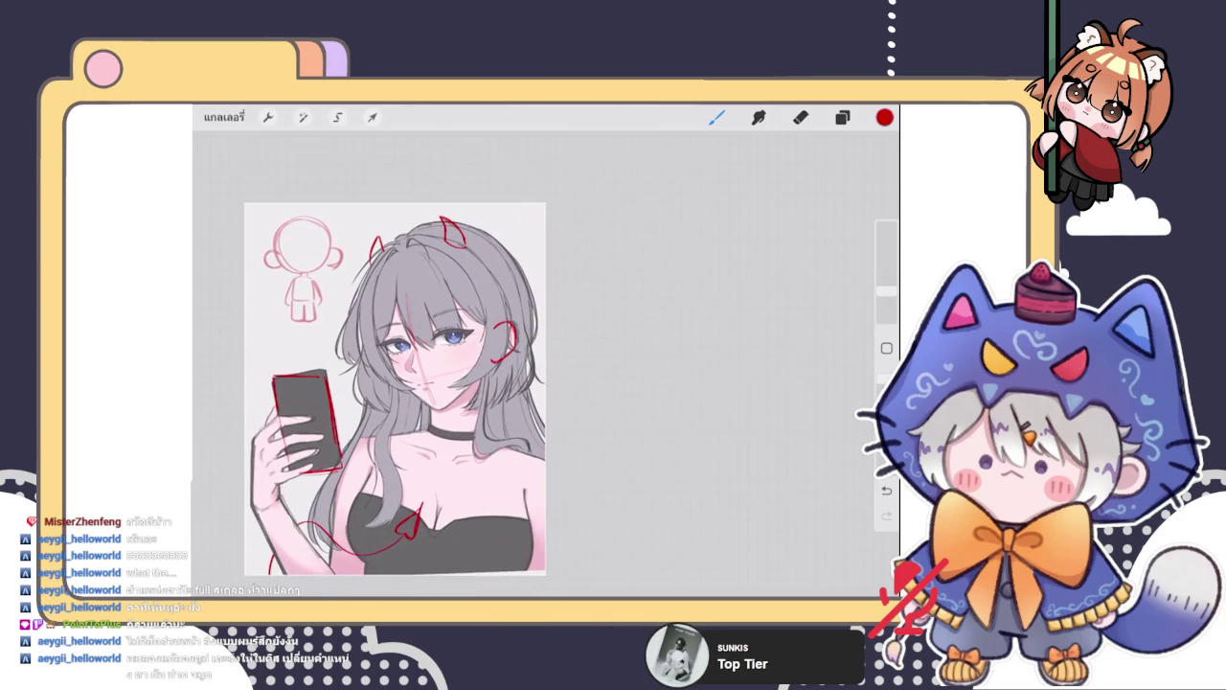
left_click(800, 117)
left_click_drag(886, 291, 886, 282)
left_click_drag(421, 393, 398, 268)
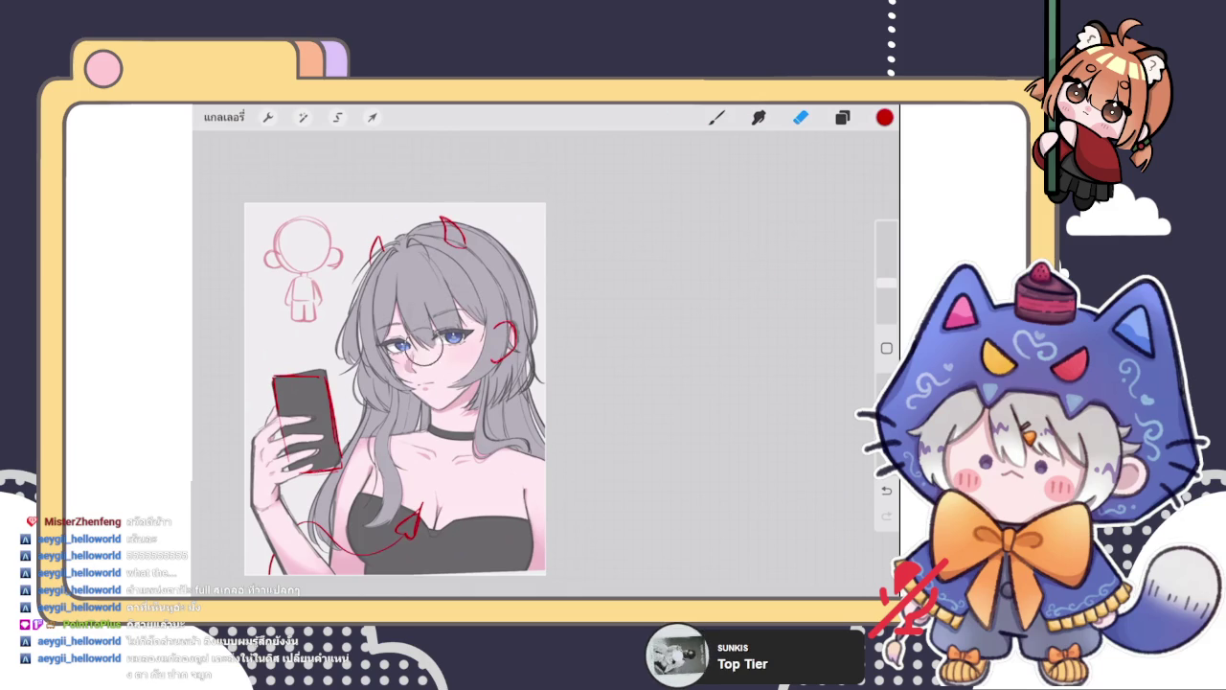
key("b")
scroll(414, 365, "up", 3)
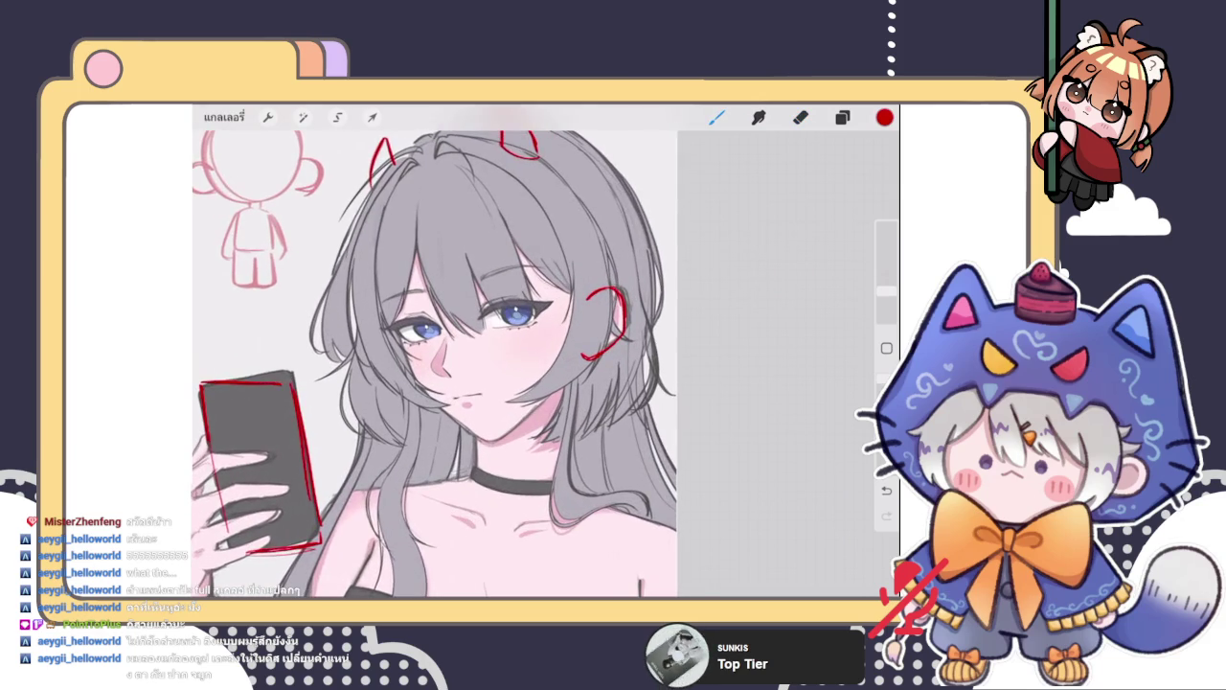
scroll(431, 364, "up", 2)
scroll(431, 364, "down", 3)
scroll(431, 364, "down", 2)
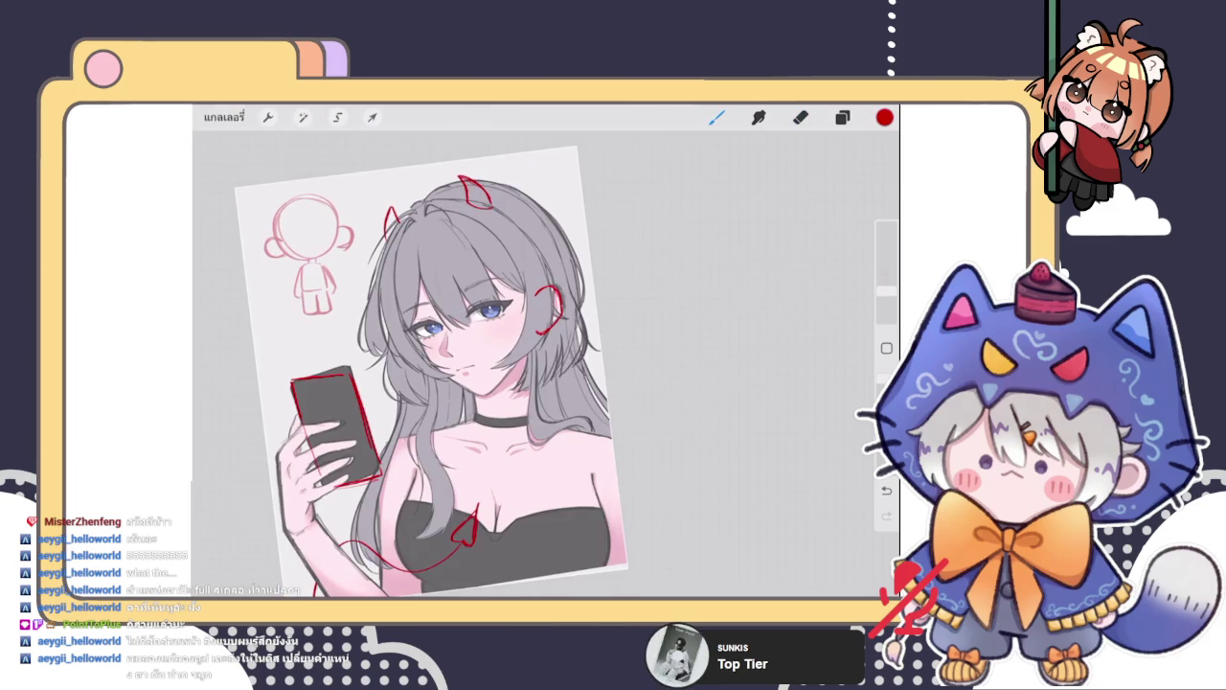
scroll(441, 364, "up", 3)
Return to the gallery and open the cat-hood Halloween sketch from its two-item stack
left_click(224, 117)
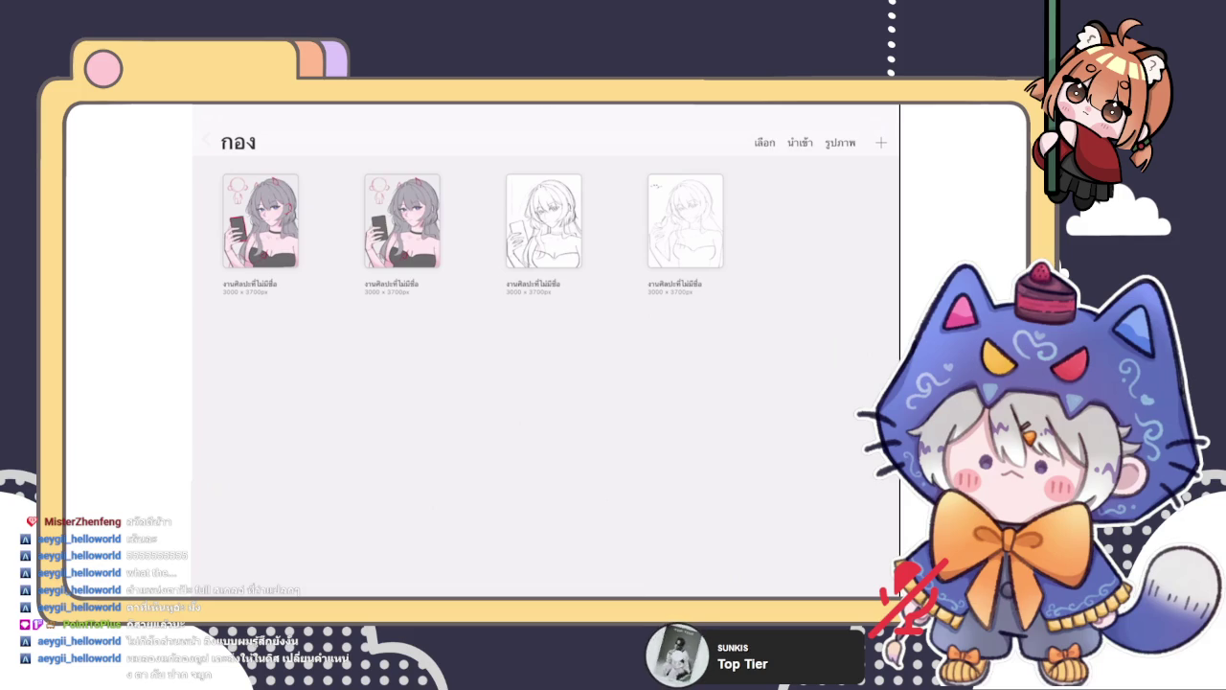
left_click(260, 221)
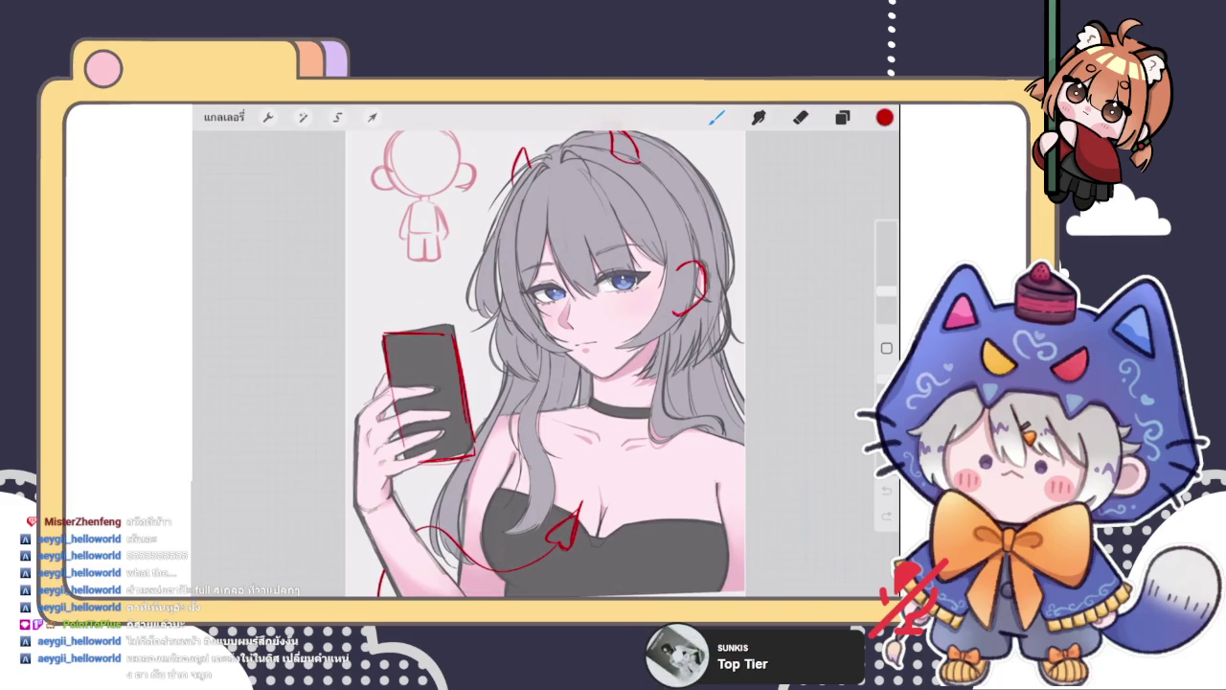
left_click(223, 116)
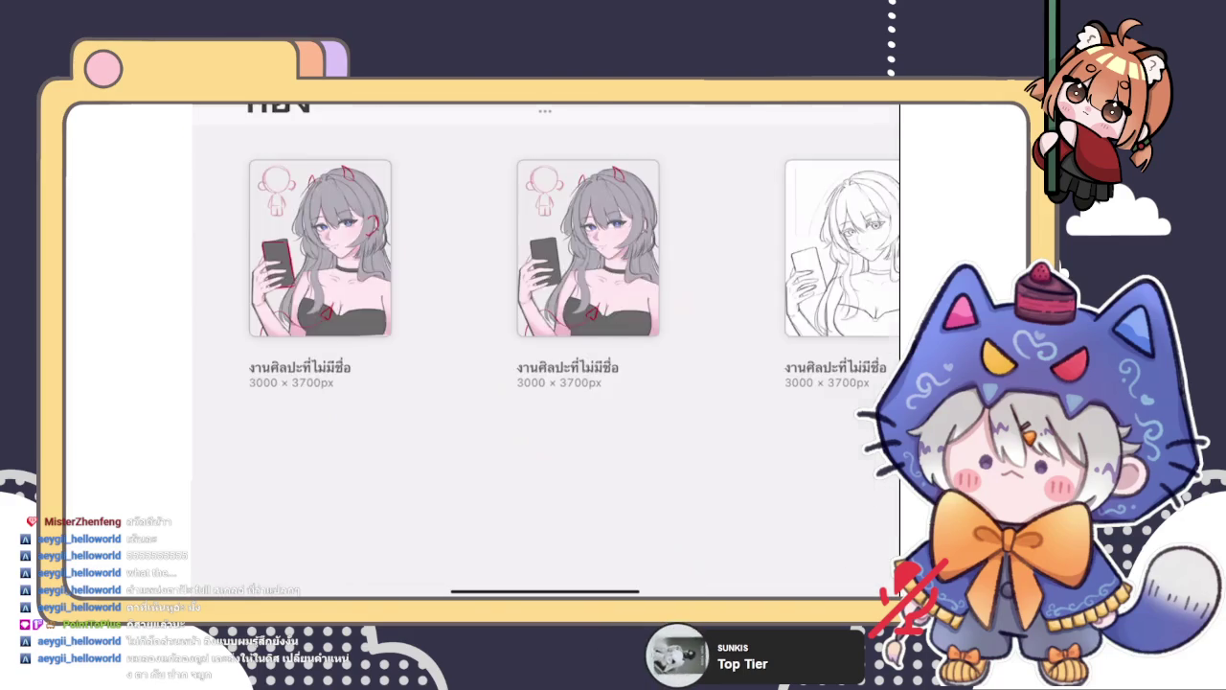
left_click(222, 120)
left_click(402, 228)
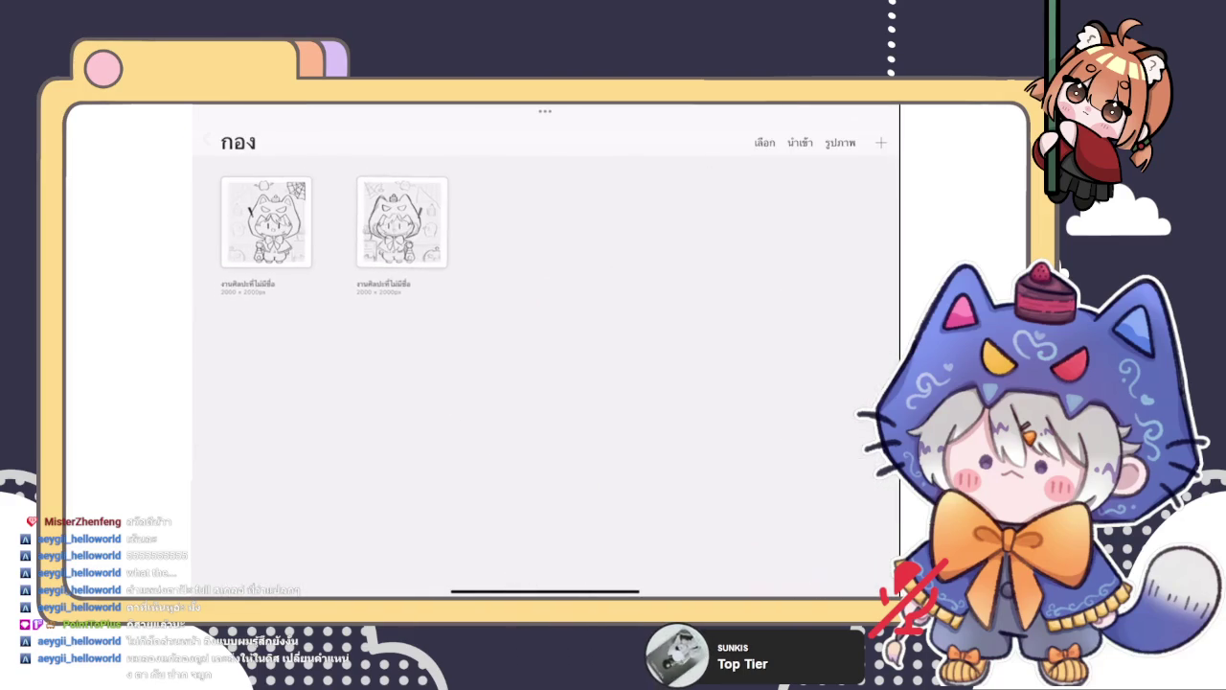
left_click(274, 220)
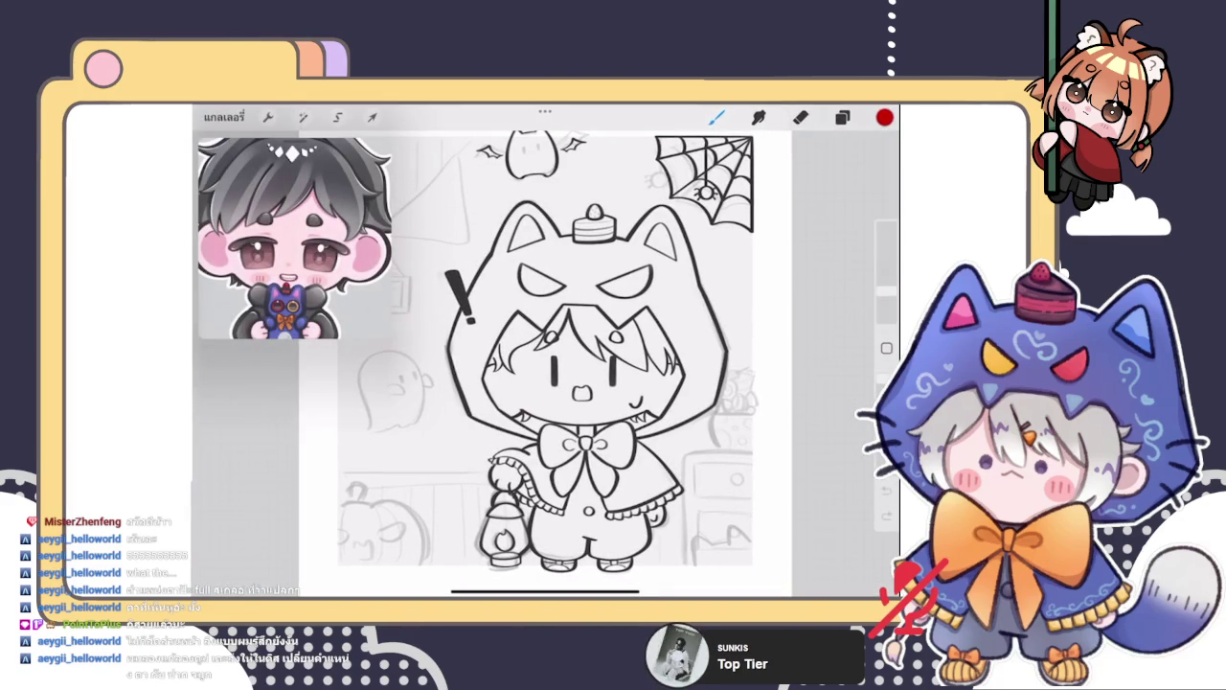
Multi-select layer 56 together with layer 59 in the Layers panel
left_click(842, 116)
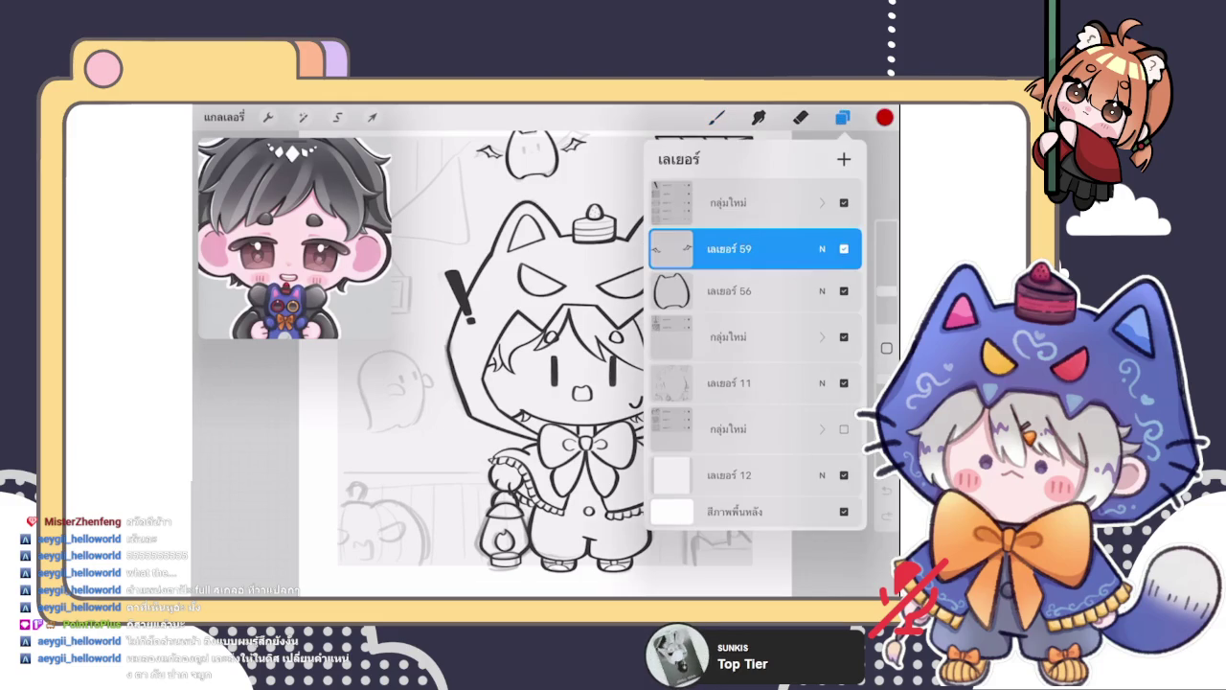
scroll(508, 287, "up", 3)
scroll(507, 287, "up", 3)
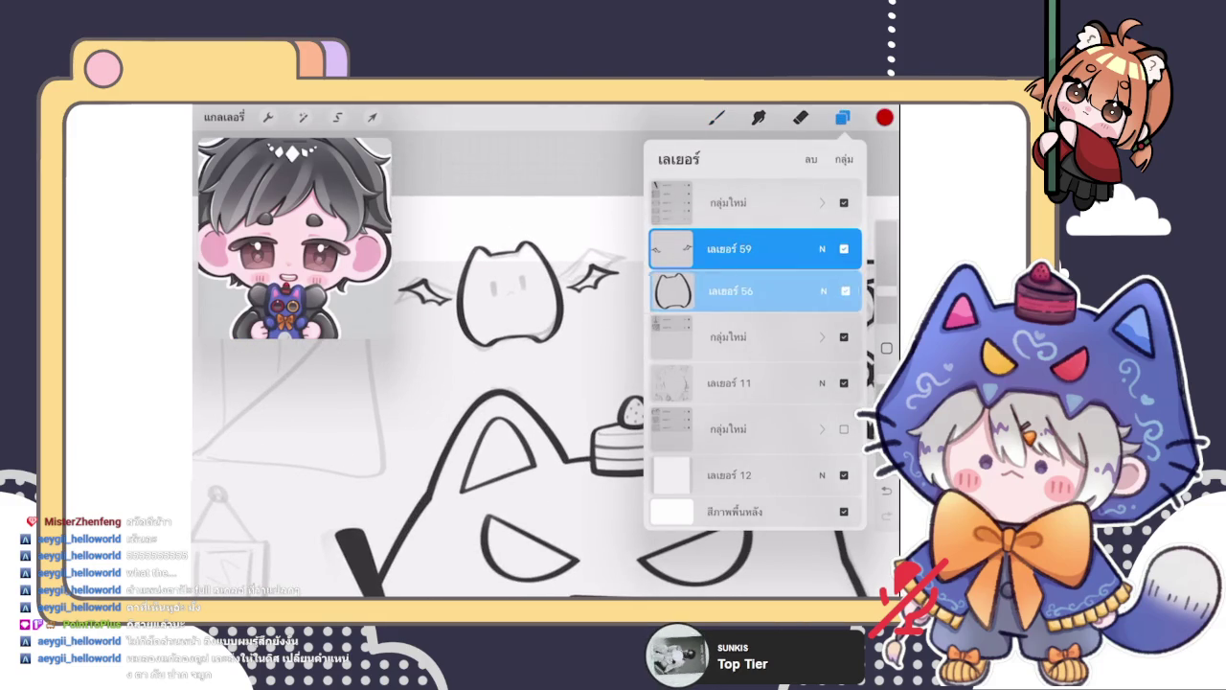
left_click_drag(671, 291, 671, 239)
left_click(717, 117)
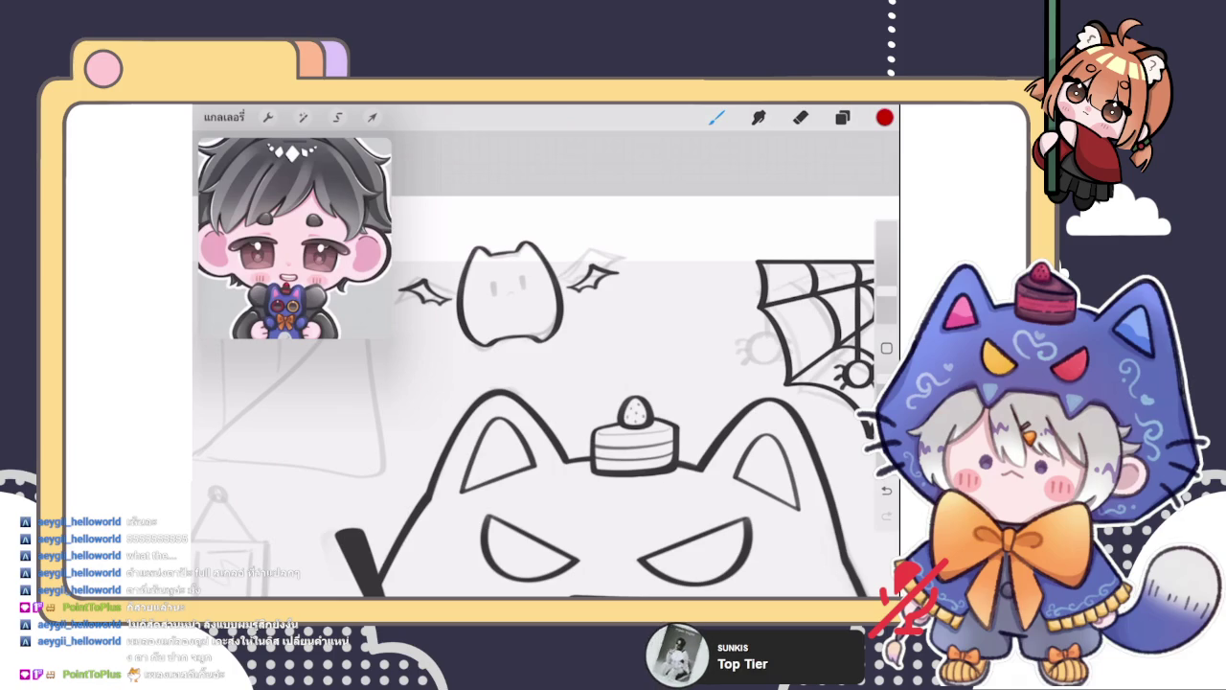
scroll(501, 244, "up", 5)
Switch the brush colour from red to black, discarding trial eye strokes on the cat
left_click_drag(477, 347, 460, 349)
key("ctrl+z")
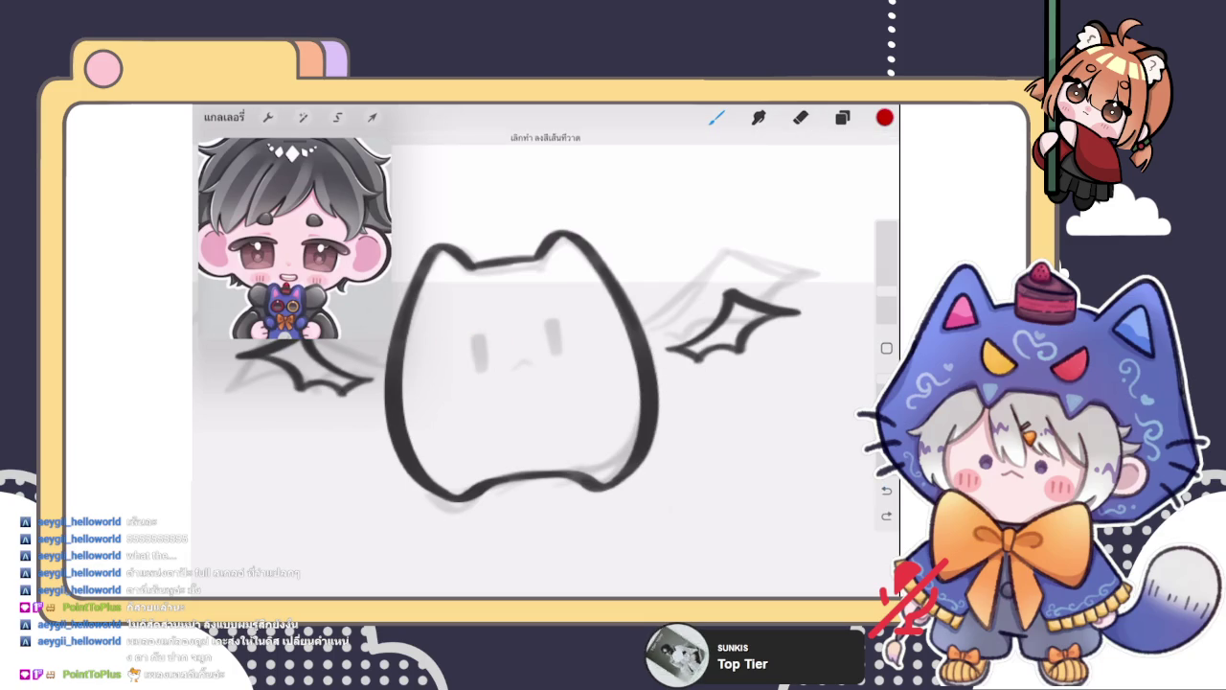
left_click(884, 116)
left_click(884, 117)
mouse_move(479, 345)
left_mouse_down()
mouse_move(479, 361)
mouse_move(571, 349)
mouse_move(523, 370)
left_mouse_up()
key("ctrl+z")
scroll(537, 384, "down", 5)
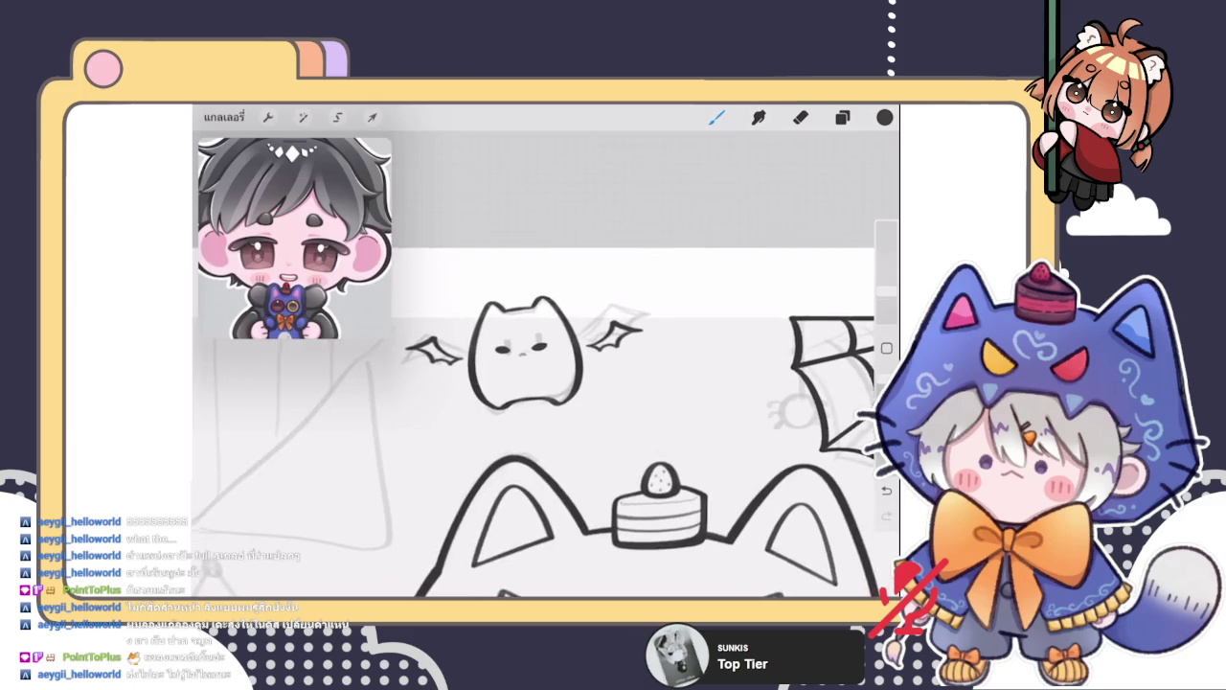
scroll(517, 362, "up", 5)
key("ctrl+z")
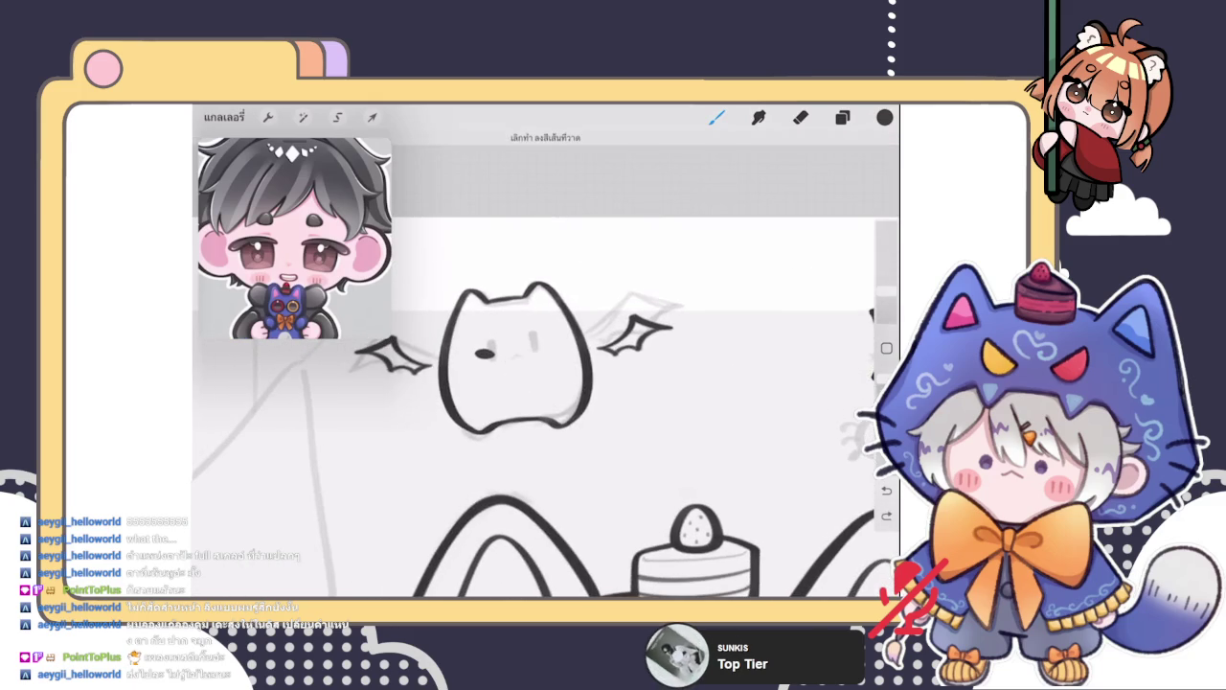
scroll(518, 383, "up", 2)
Draw two short black vertical dash eyes on the bat-winged cat
left_click_drag(472, 377, 473, 412)
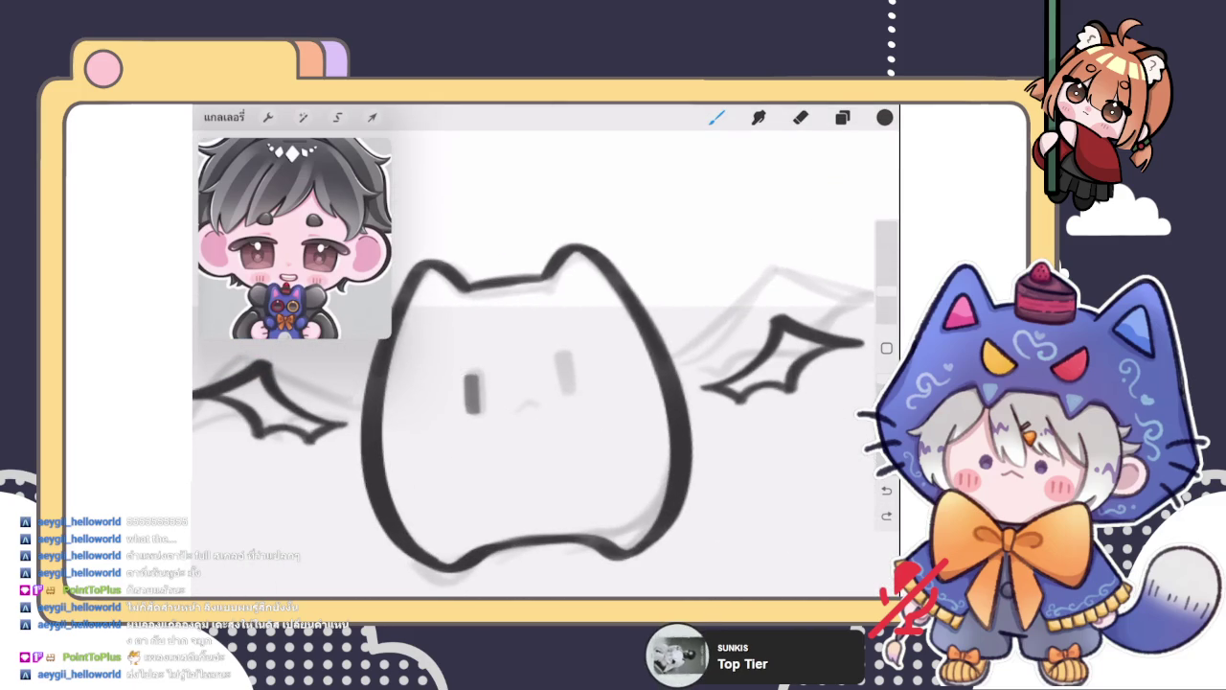
left_click_drag(572, 373, 573, 404)
scroll(536, 421, "down", 3)
scroll(537, 421, "down", 3)
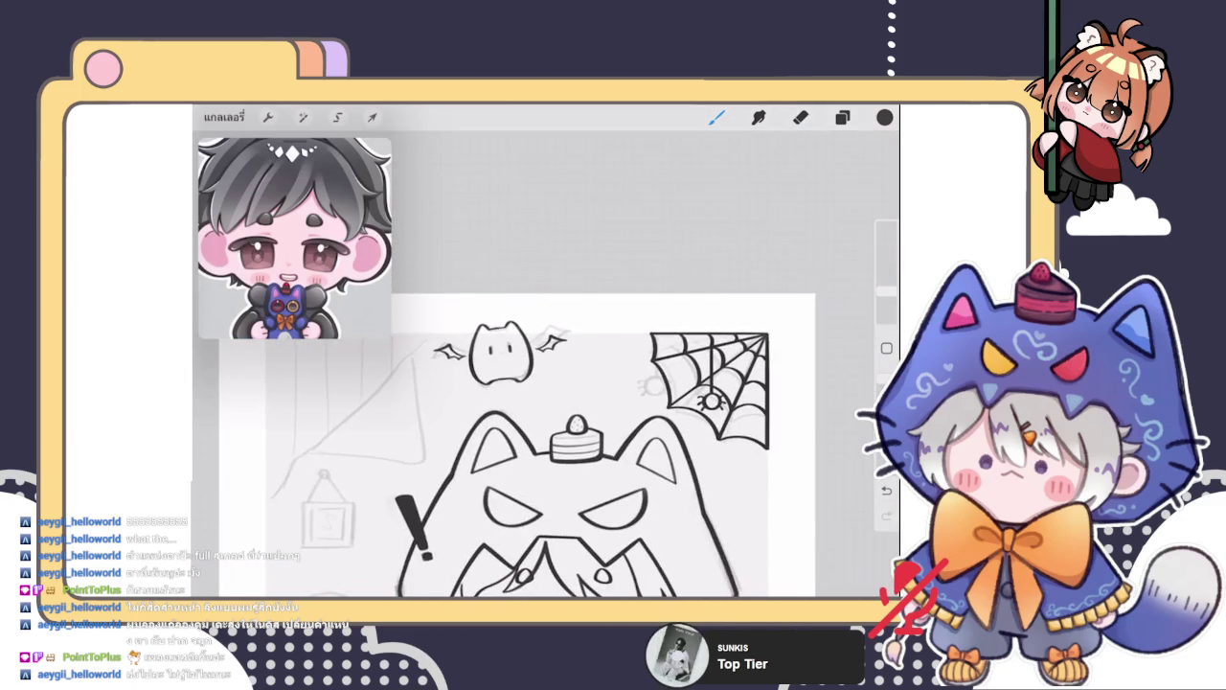
scroll(517, 450, "down", 2)
Group layers 59 and 56 together in the Layers panel
left_click(842, 117)
left_click(822, 239)
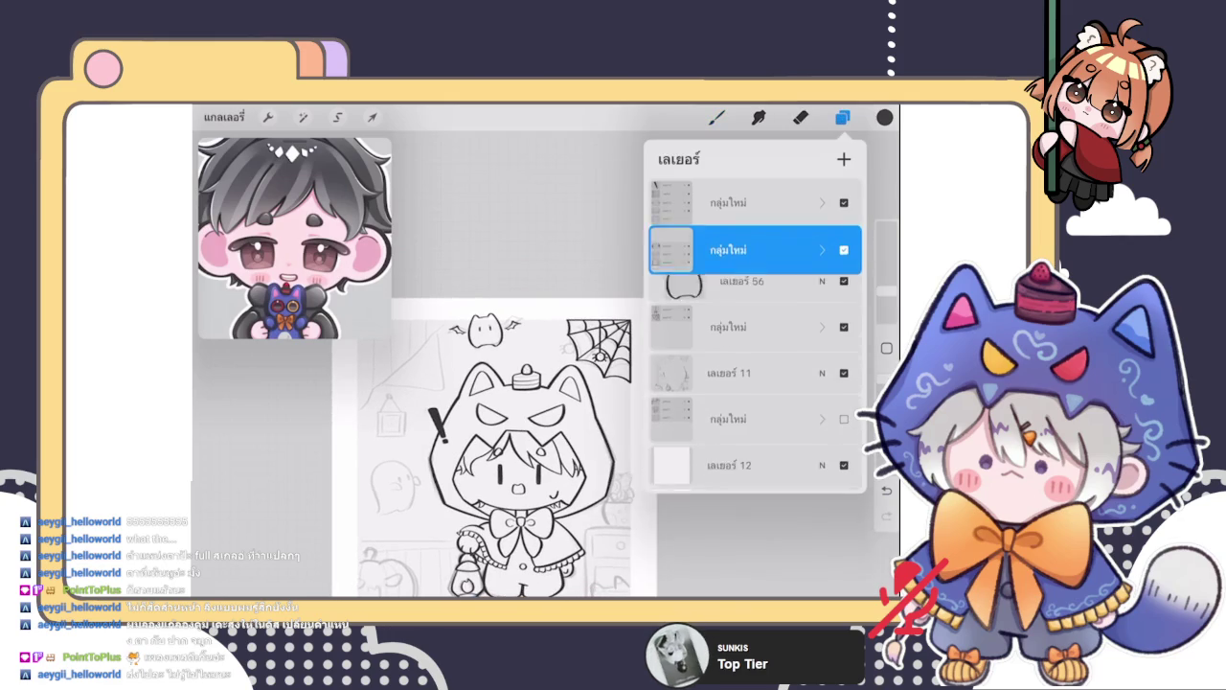
left_click(717, 117)
Ink a straight vertical line beside the dresser
scroll(507, 421, "down", 3)
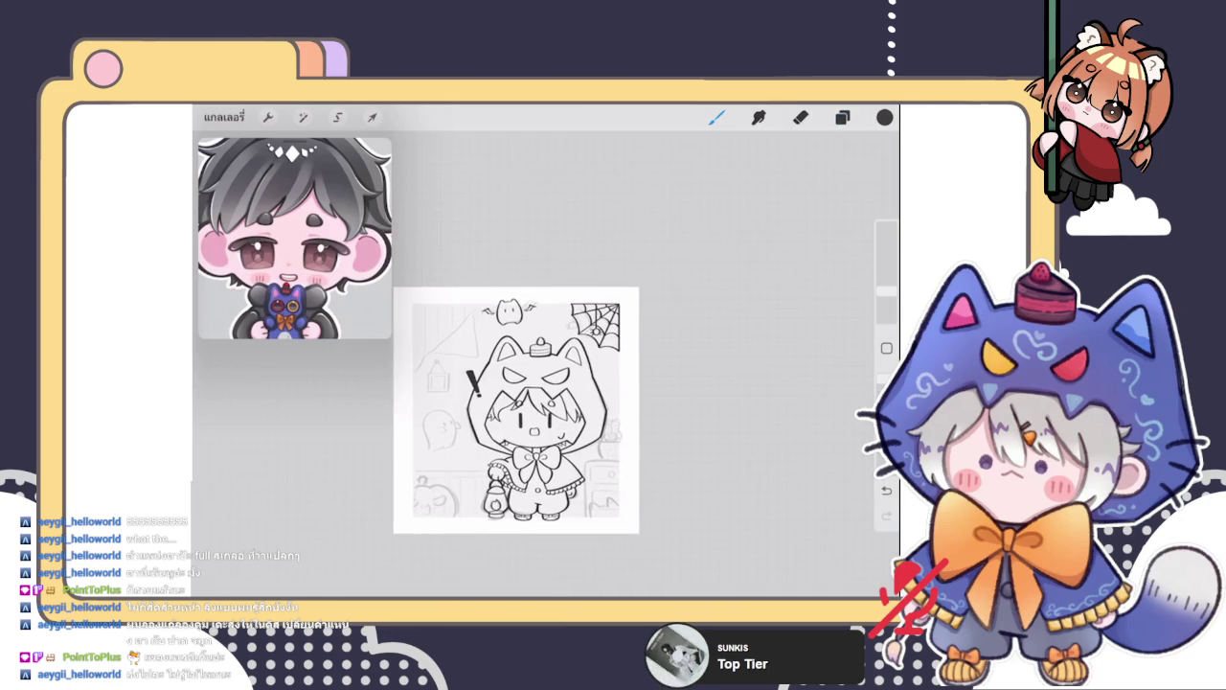
scroll(536, 422, "up", 5)
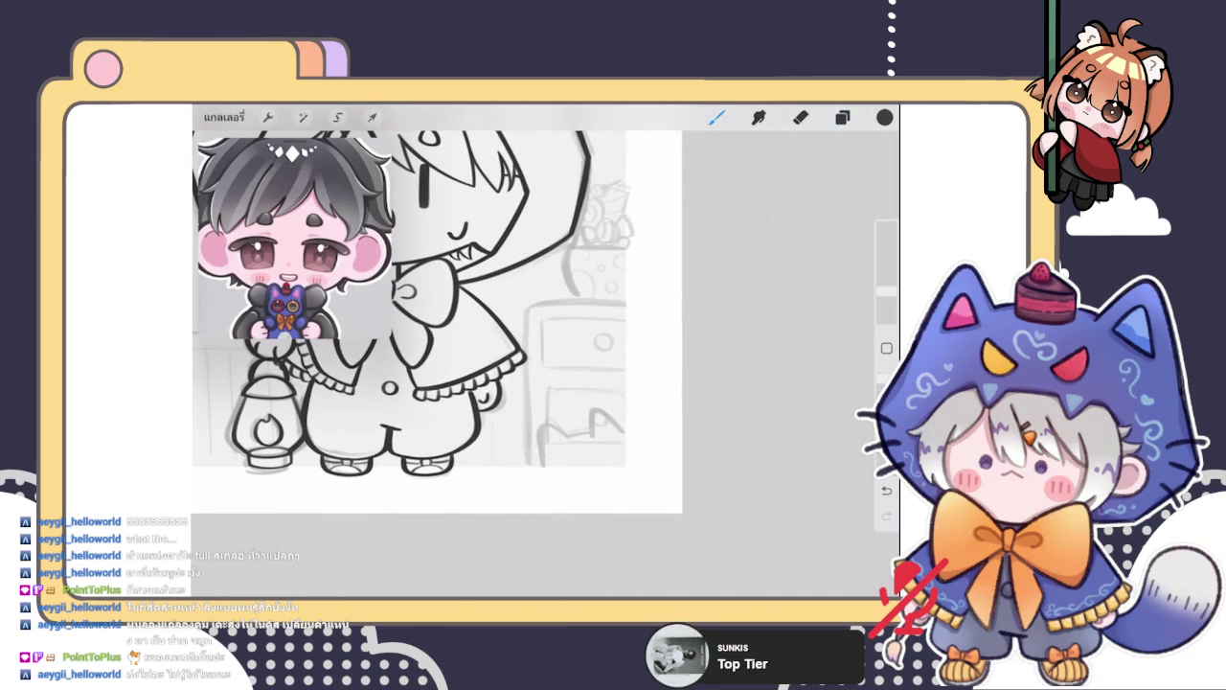
left_click_drag(526, 308, 525, 461)
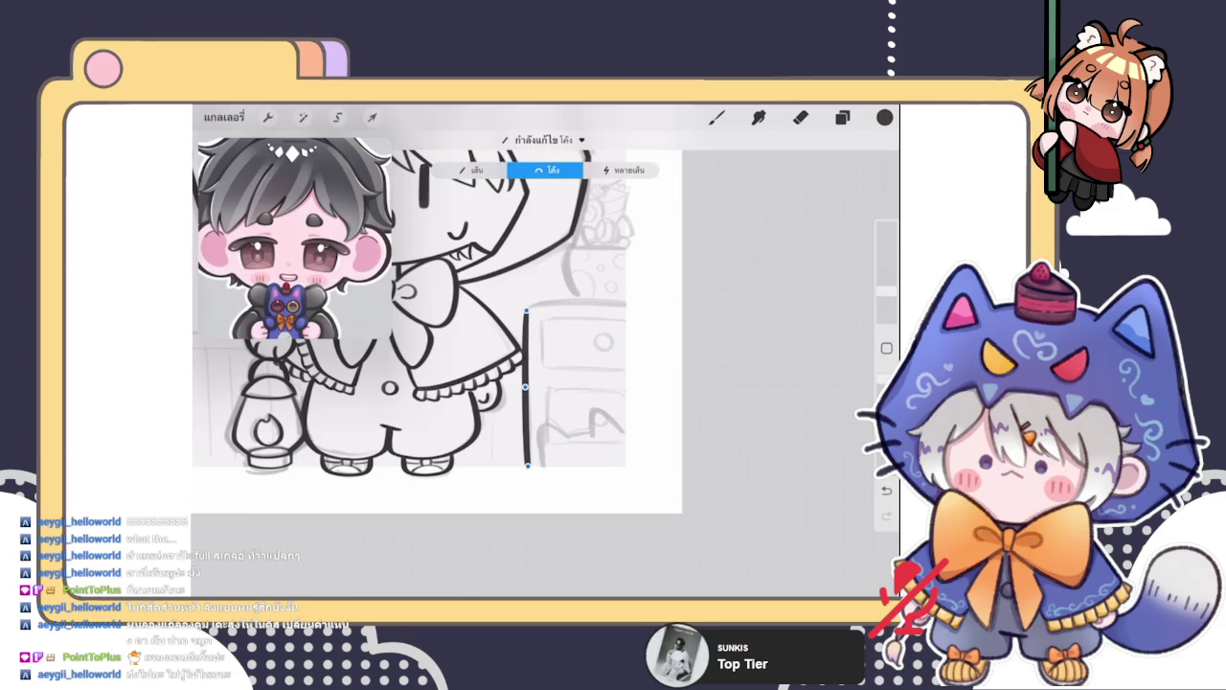
Ink the dresser's top edge and bend it into a gentle arc with Edit Shape
scroll(536, 383, "up", 5)
mouse_move(494, 400)
left_mouse_down()
mouse_move(611, 304)
mouse_move(740, 267)
mouse_move(481, 445)
left_mouse_up()
scroll(536, 364, "up", 2)
key("ctrl+z")
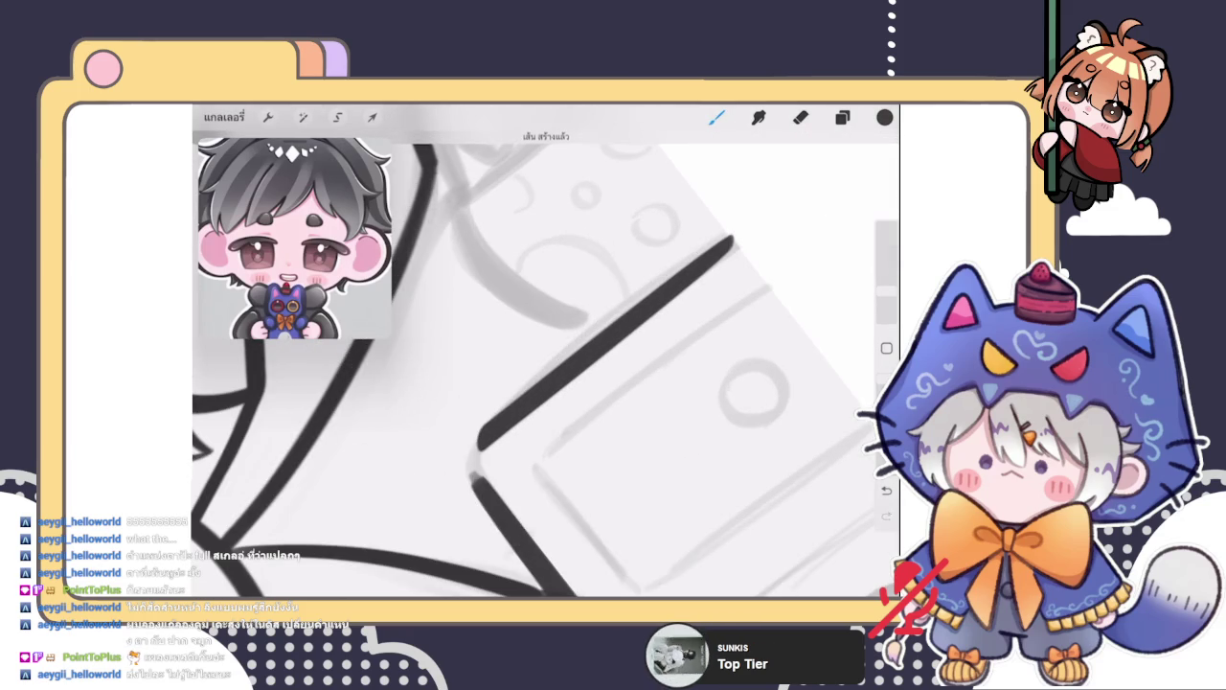
left_click(546, 137)
left_click(574, 169)
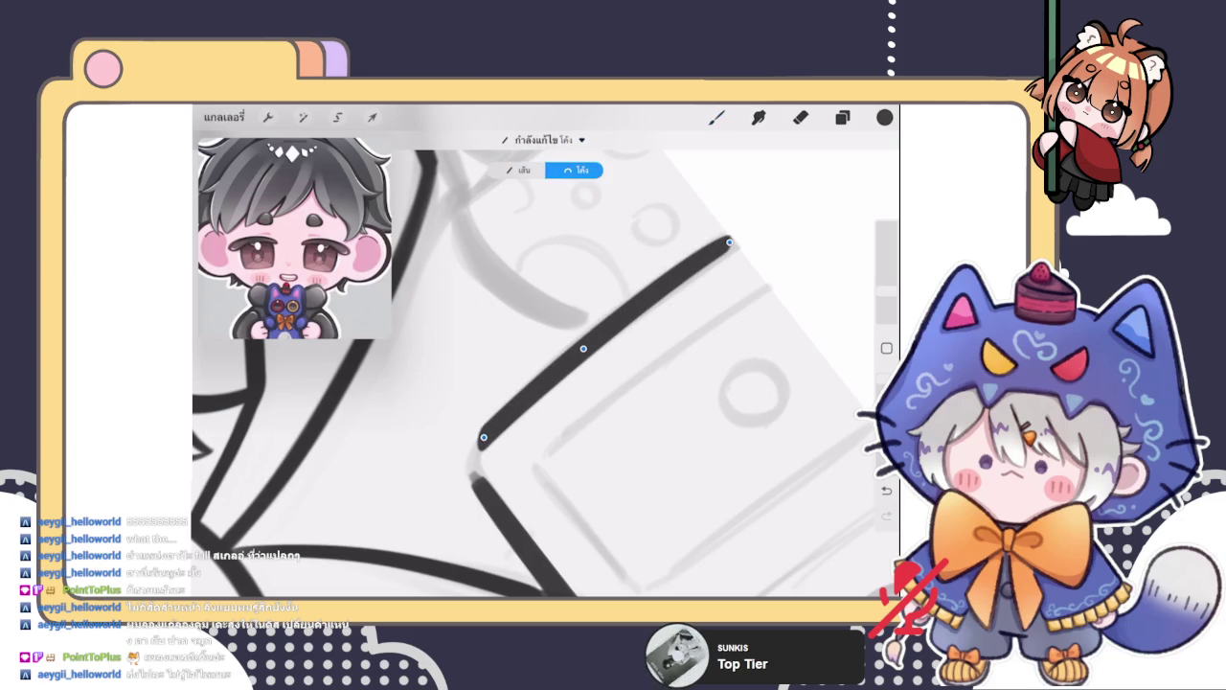
left_click(716, 117)
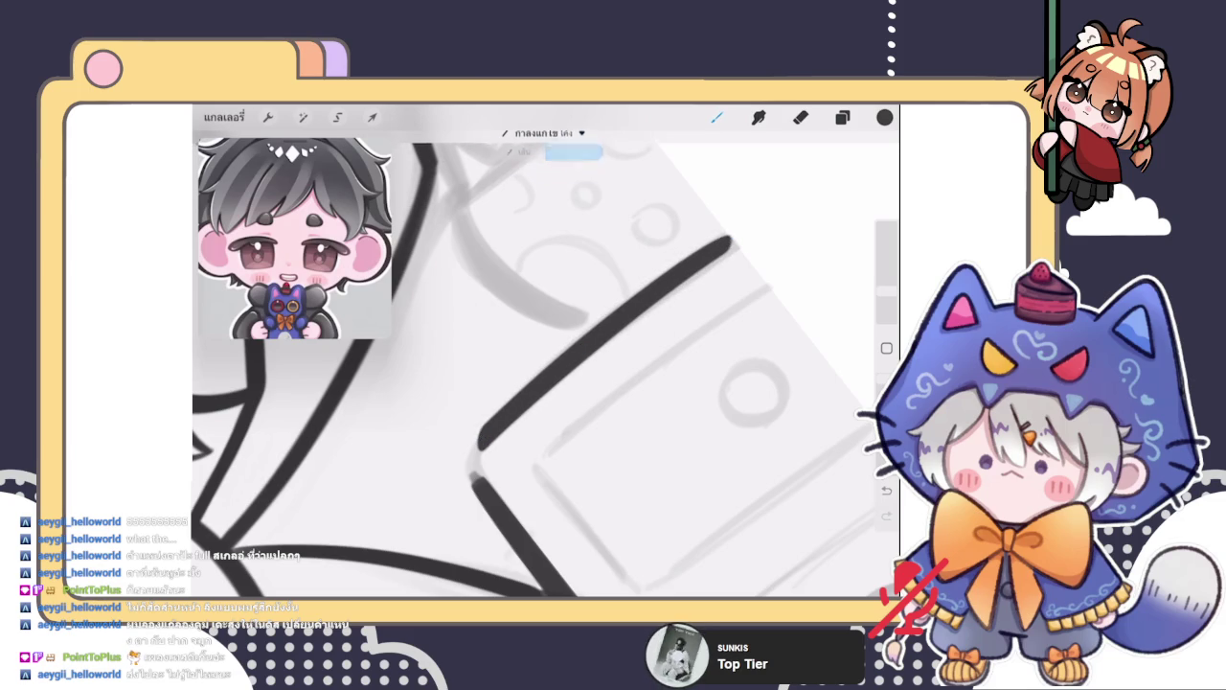
Redraw and smooth the thick line's rounded corner, then make the eraser smaller
mouse_move(476, 437)
left_mouse_down()
mouse_move(476, 489)
mouse_move(470, 414)
mouse_move(514, 378)
left_mouse_up()
scroll(546, 364, "up", 3)
key("ctrl+z")
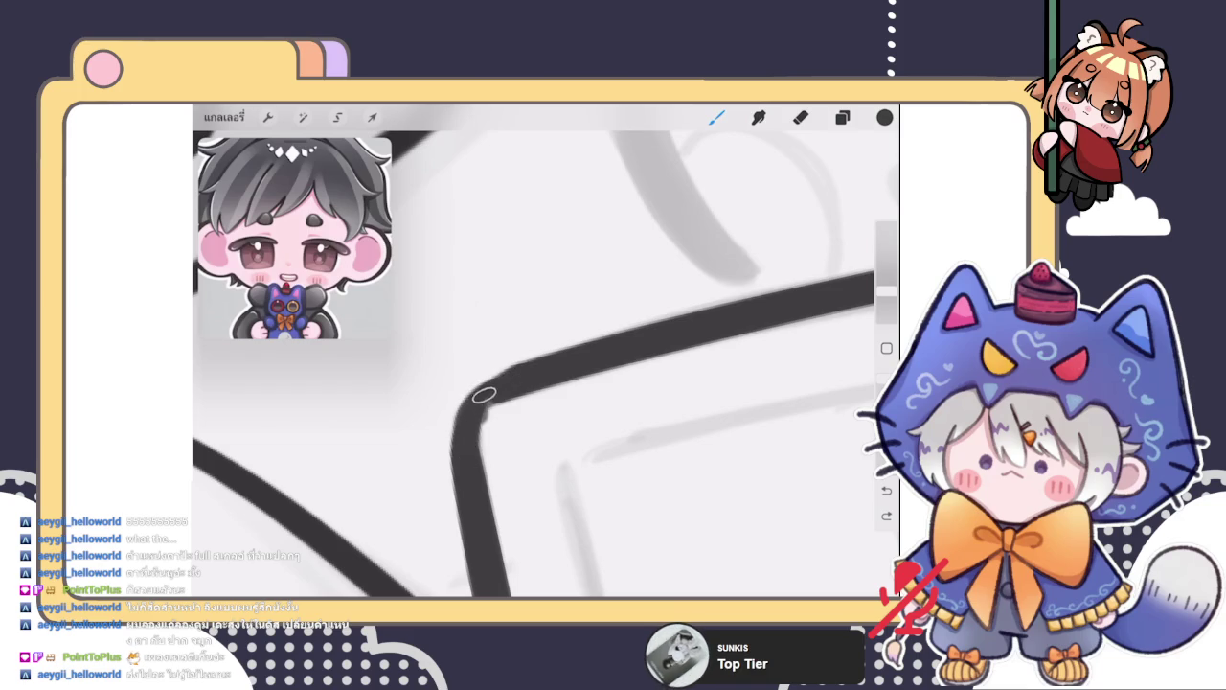
mouse_move(479, 393)
left_mouse_down()
mouse_move(525, 370)
mouse_move(462, 460)
left_mouse_up()
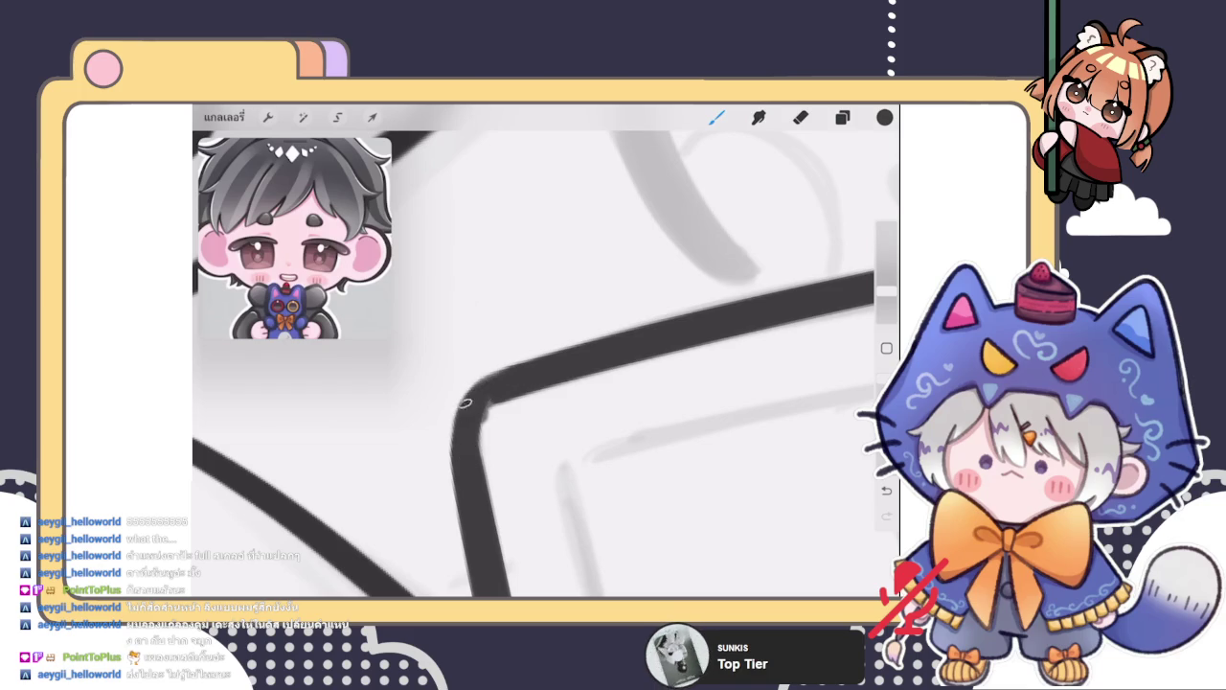
left_click_drag(485, 407, 462, 450)
key("e")
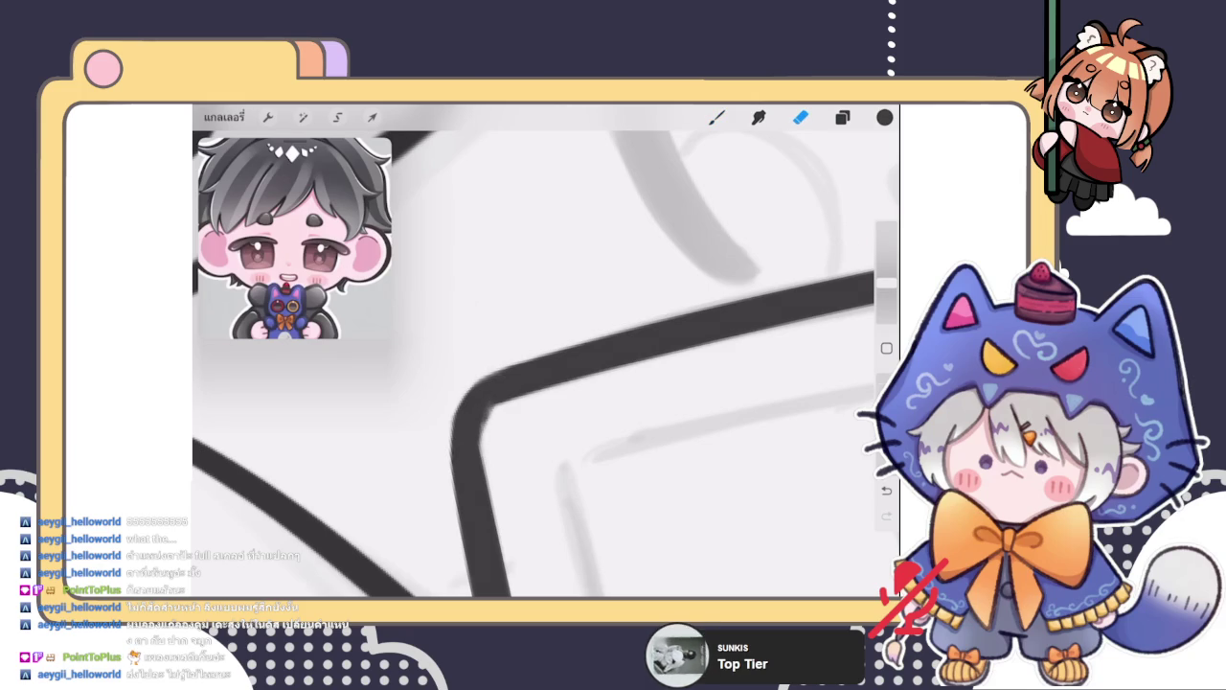
left_click_drag(886, 284, 886, 310)
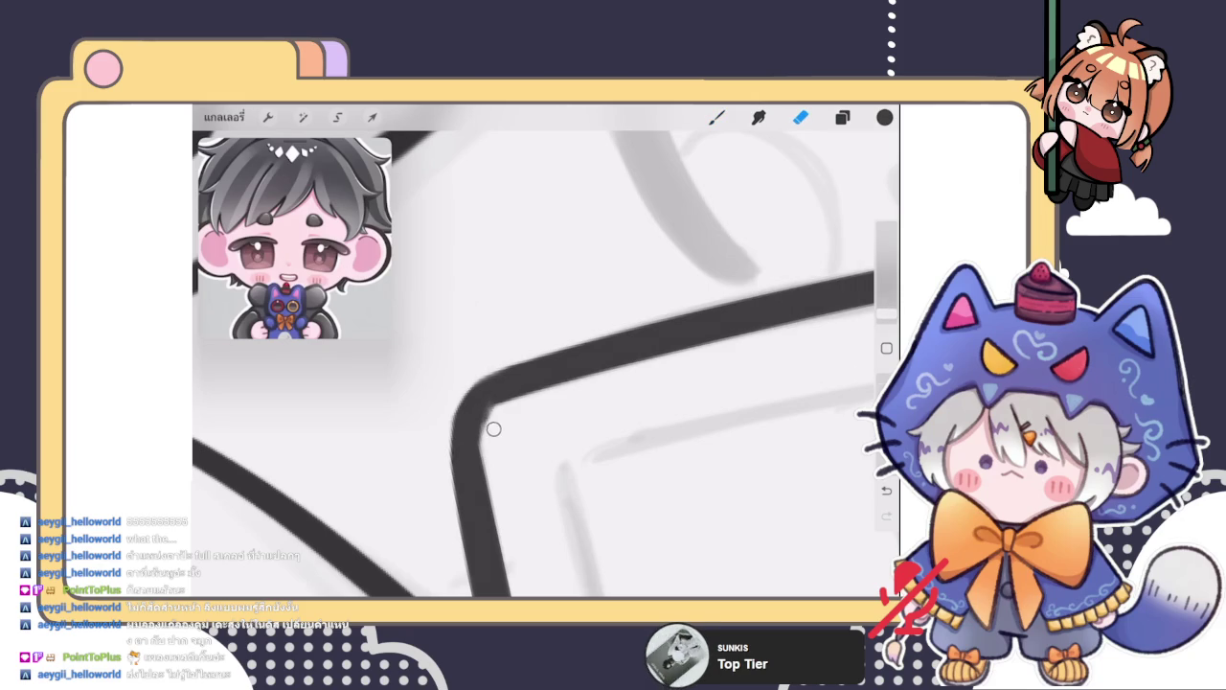
key("b")
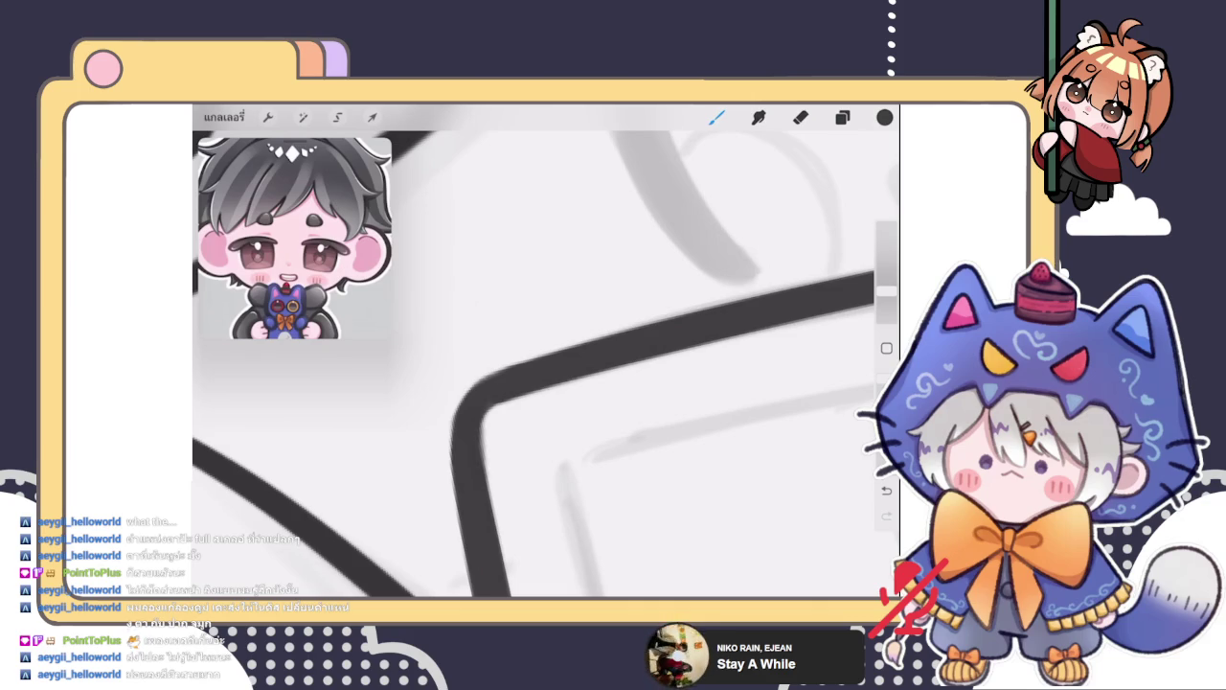
key("e")
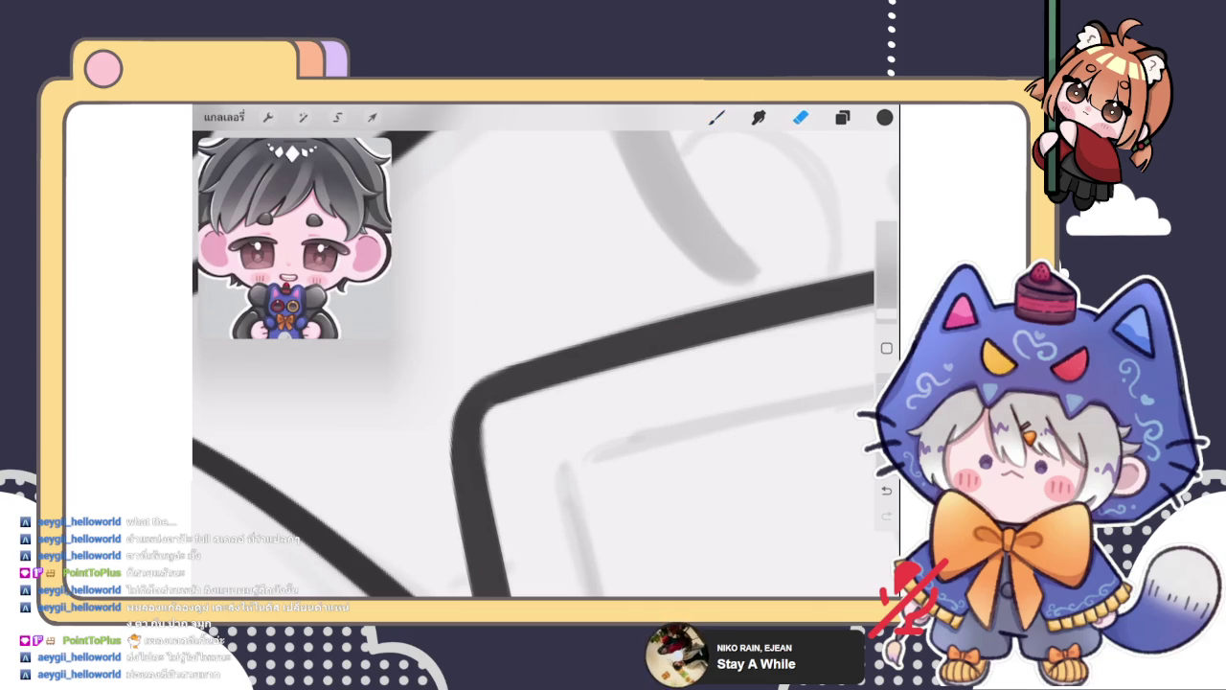
Zoom out and add empty layer 63 above the dresser's layer 62
scroll(546, 364, "down", 3)
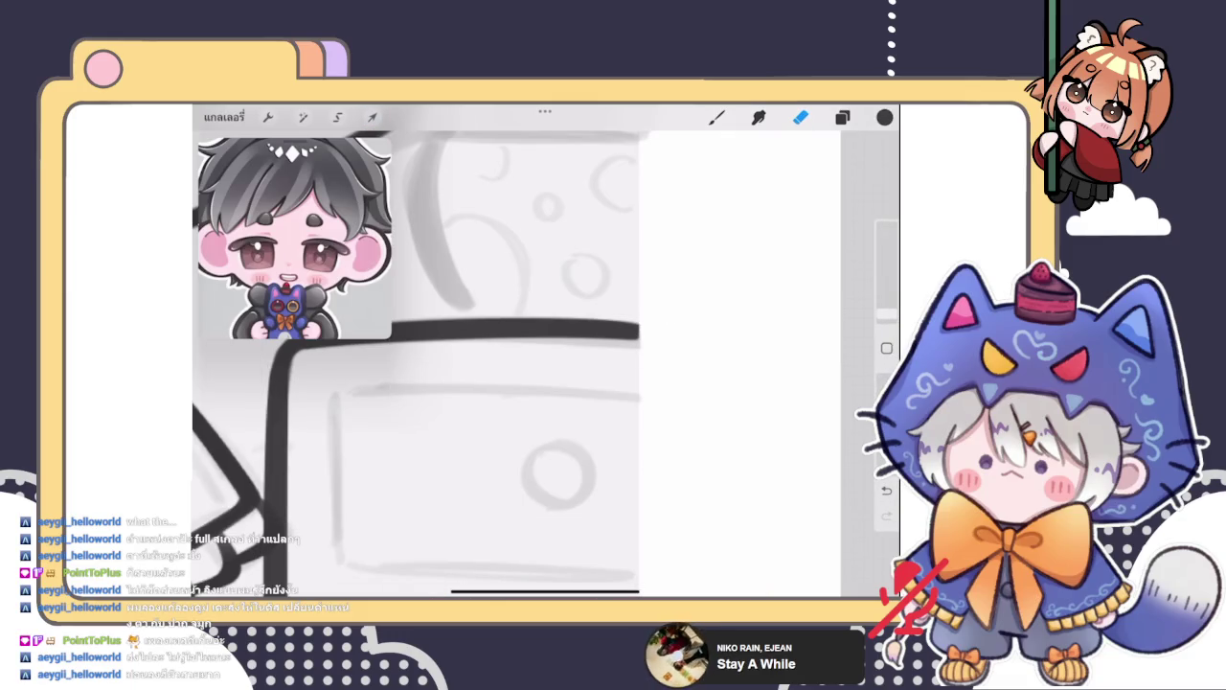
scroll(647, 360, "down", 5)
scroll(421, 316, "down", 1)
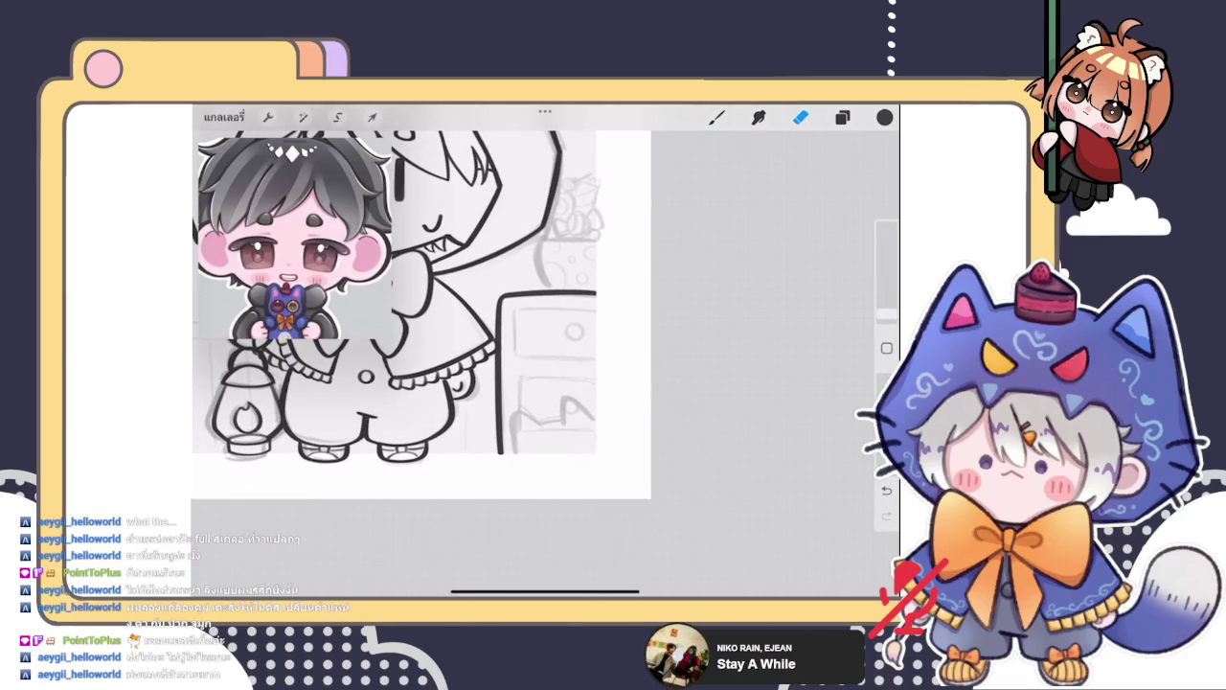
scroll(546, 364, "up", 3)
scroll(547, 364, "up", 3)
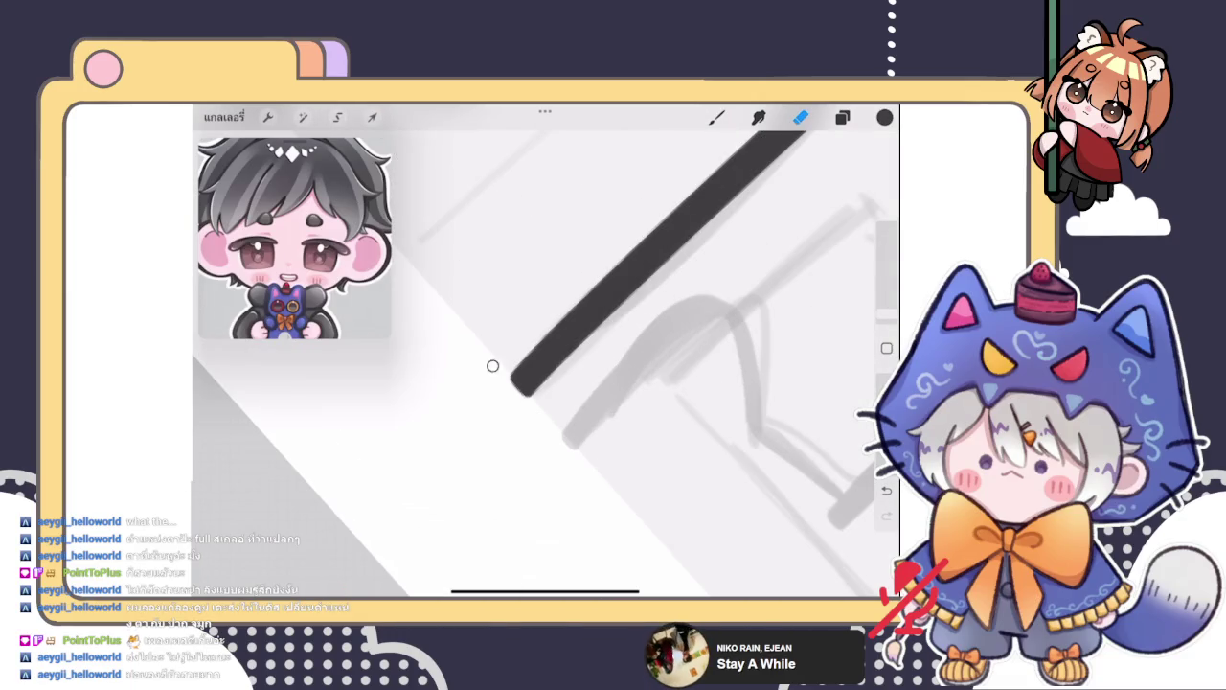
scroll(546, 364, "down", 5)
scroll(460, 287, "down", 2)
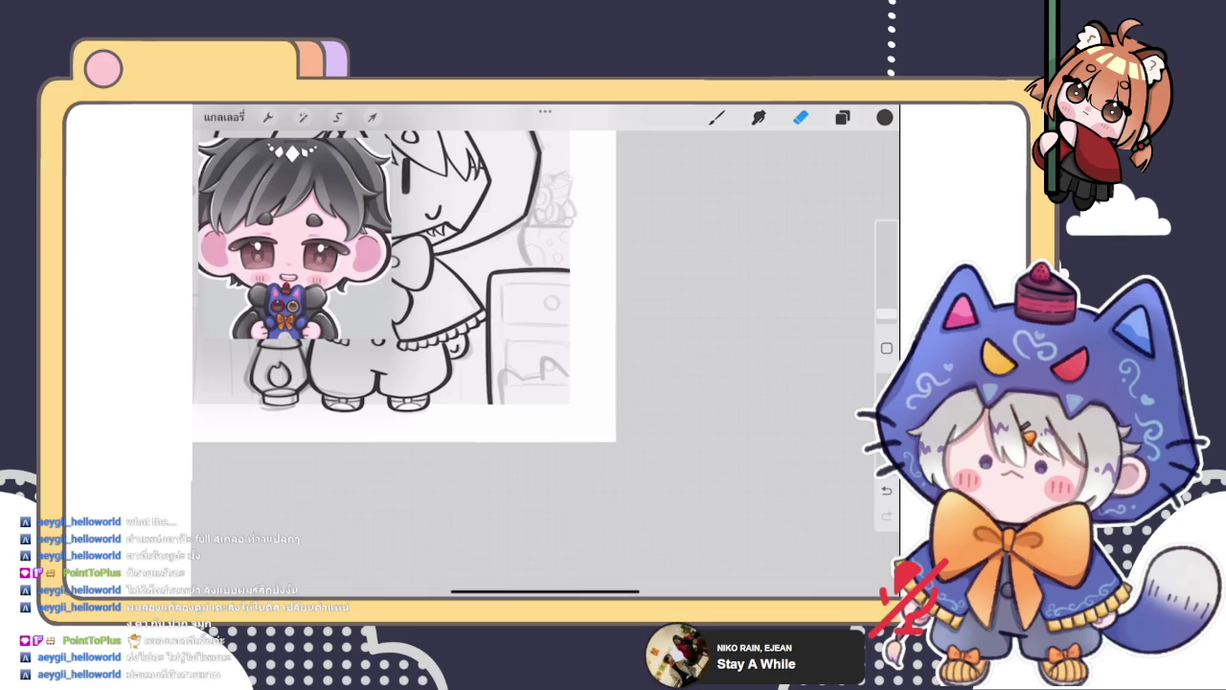
left_click(842, 117)
left_click(843, 159)
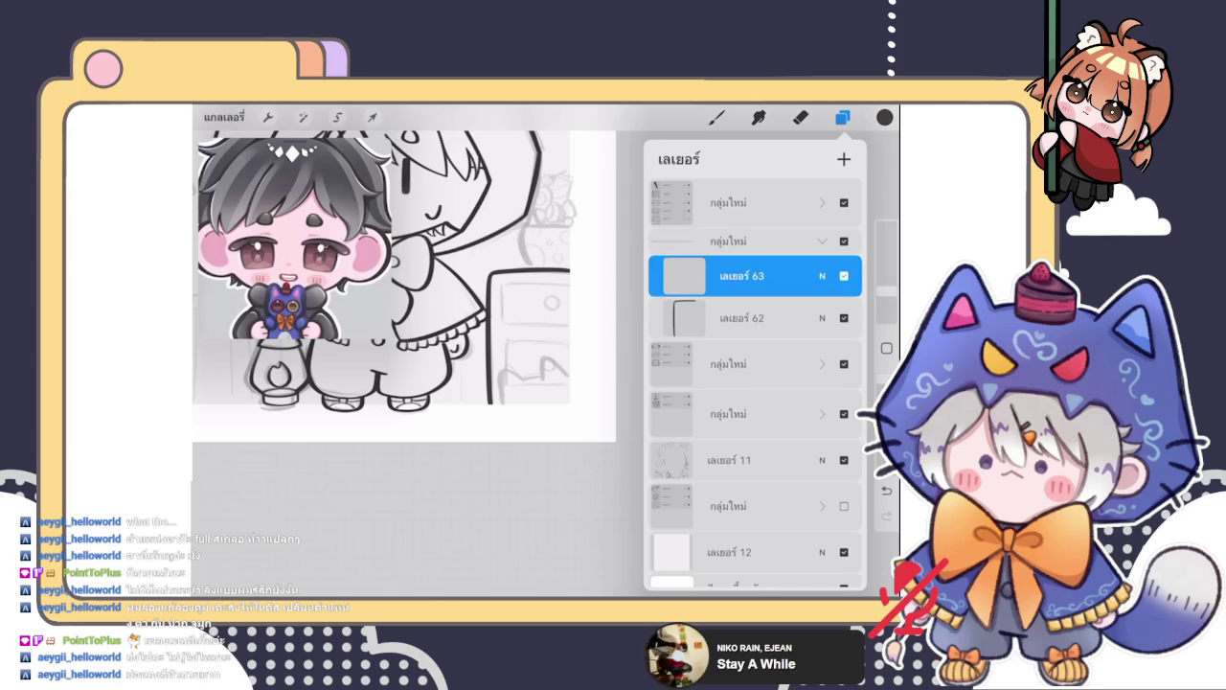
Try drawer-side strokes on the cabinet with the brush, undoing the stray ones
left_click(842, 117)
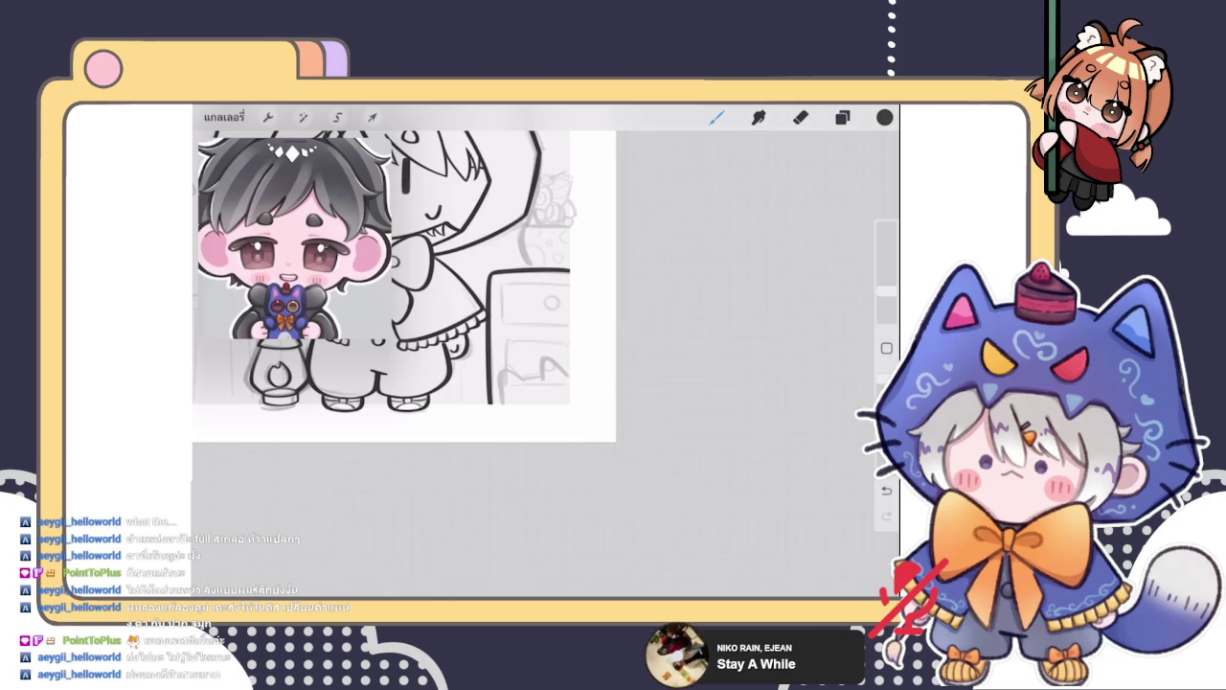
left_click(717, 117)
scroll(479, 365, "up", 5)
left_click_drag(514, 280, 508, 371)
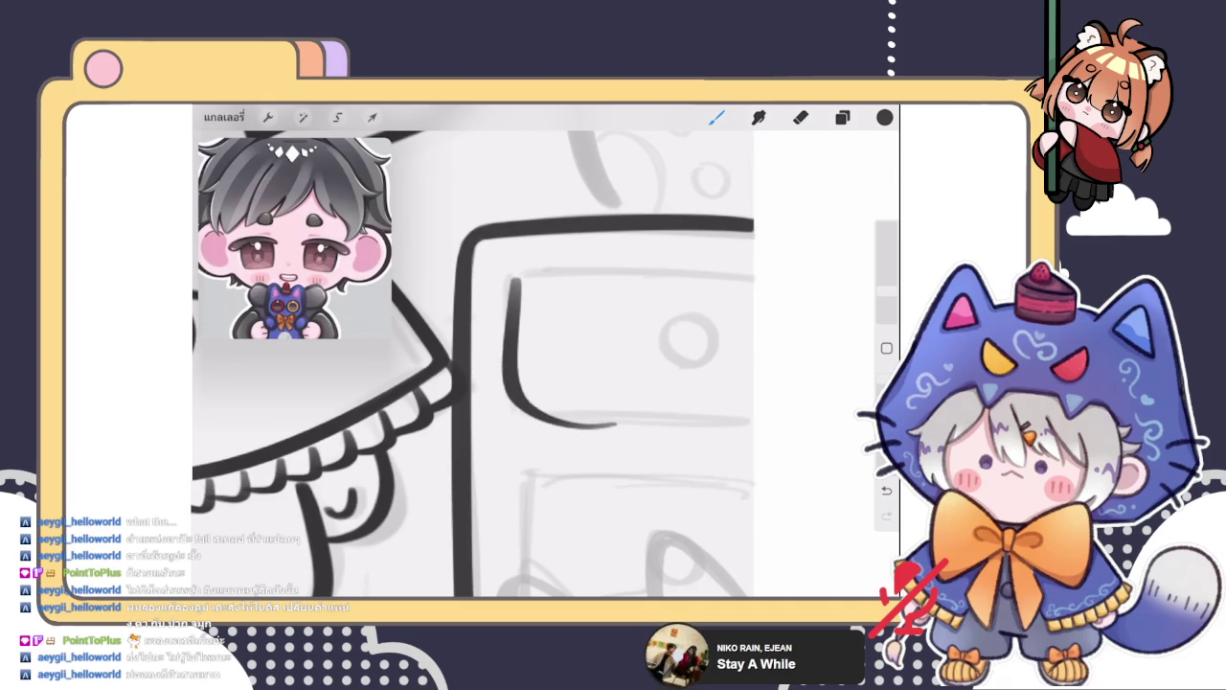
scroll(536, 364, "up", 2)
key("ctrl+z")
mouse_move(482, 254)
left_mouse_down()
mouse_move(496, 426)
mouse_move(751, 427)
left_mouse_up()
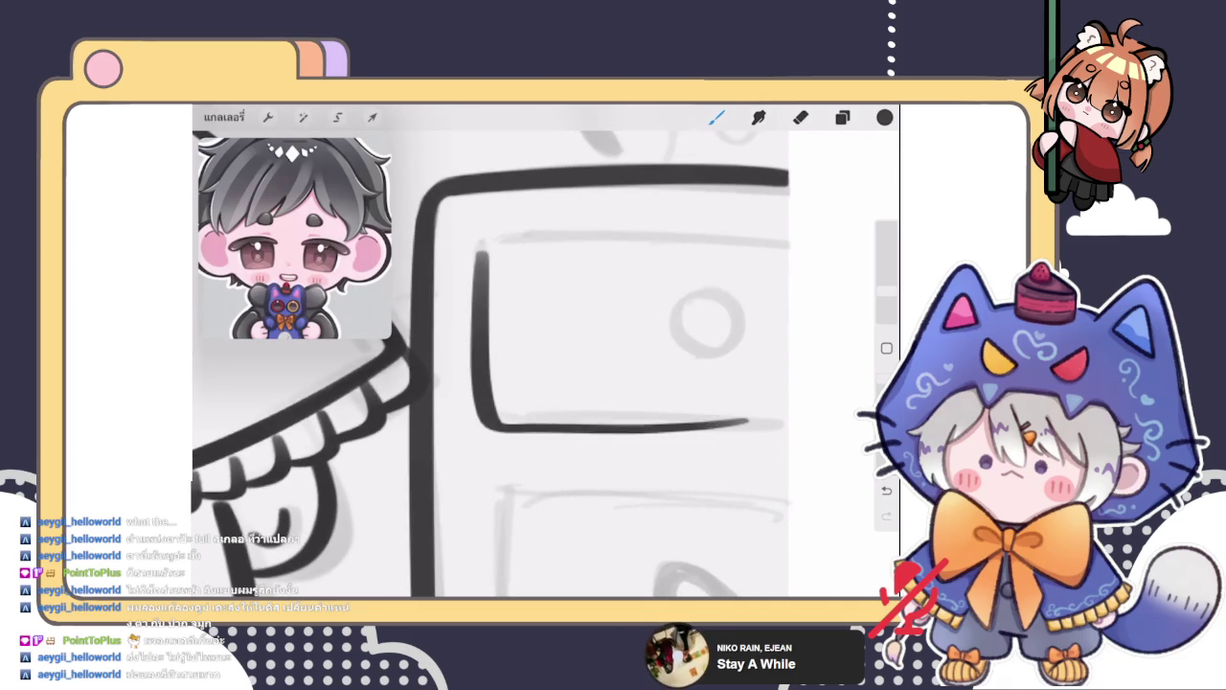
key("ctrl+z")
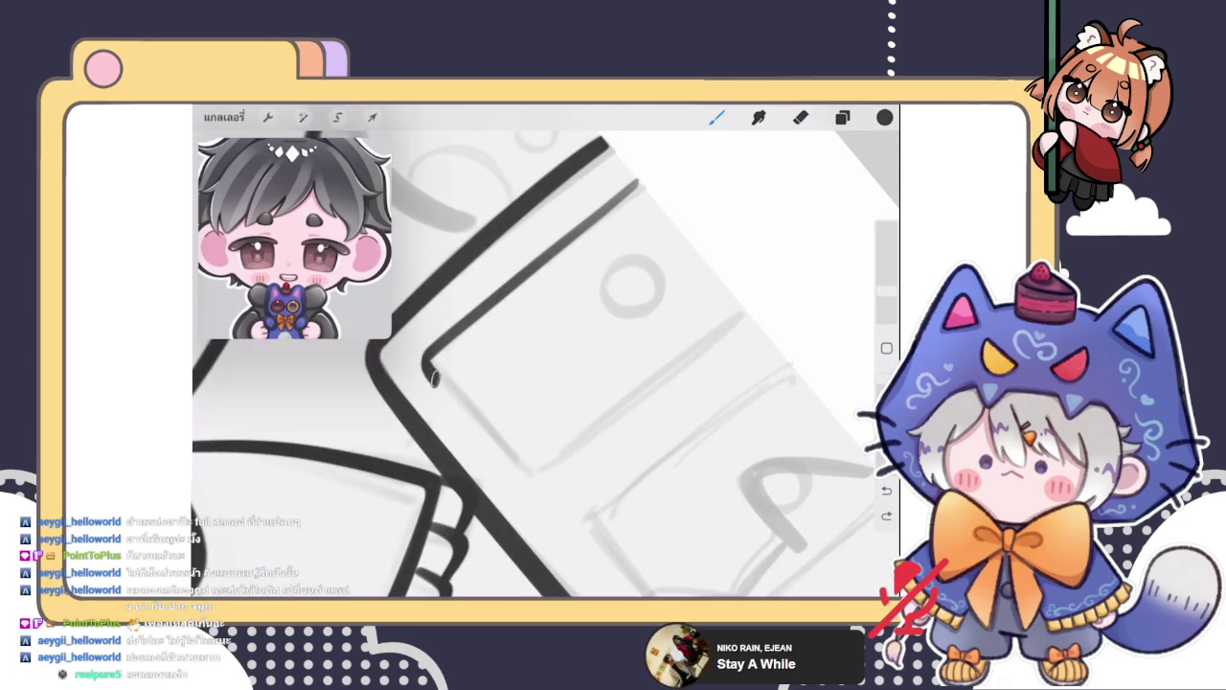
left_click_drag(537, 364, 479, 364)
key("ctrl+z")
Redraw the top drawer front as a clean QuickShape rectangle over the grey sketch
left_click_drag(636, 300, 645, 414)
scroll(479, 364, "down", 3)
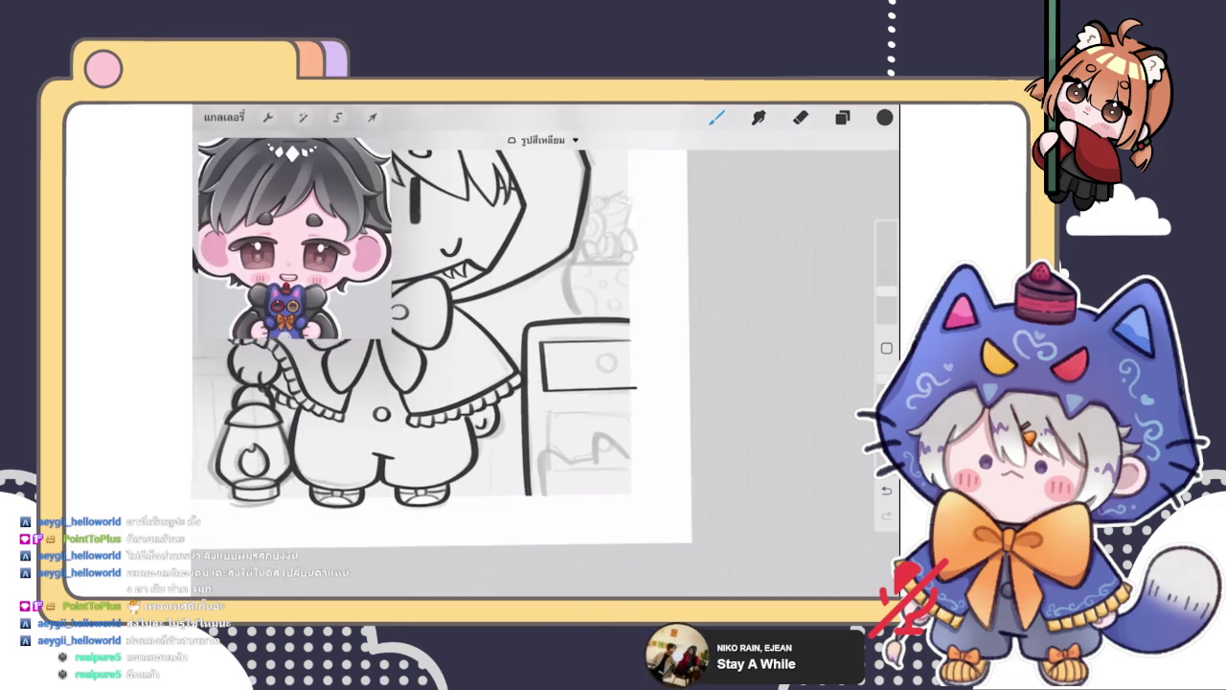
scroll(556, 383, "up", 3)
scroll(555, 383, "up", 2)
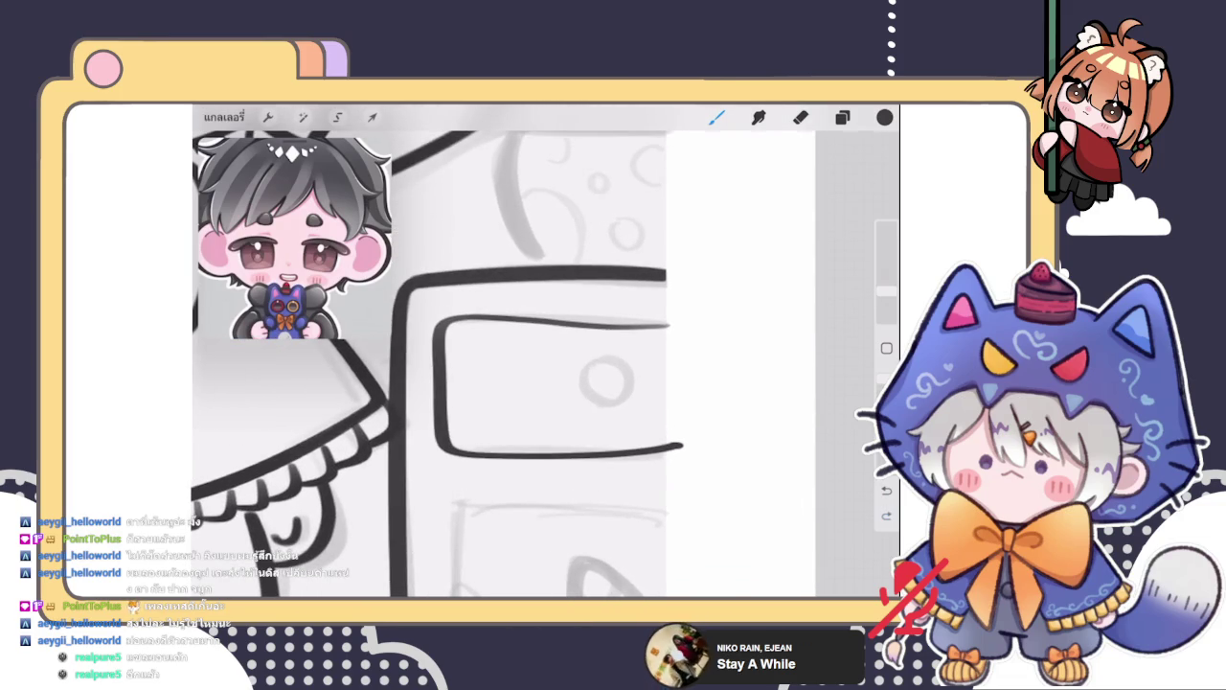
scroll(432, 364, "down", 2)
scroll(432, 364, "down", 2)
scroll(432, 364, "down", 2)
scroll(431, 364, "down", 1)
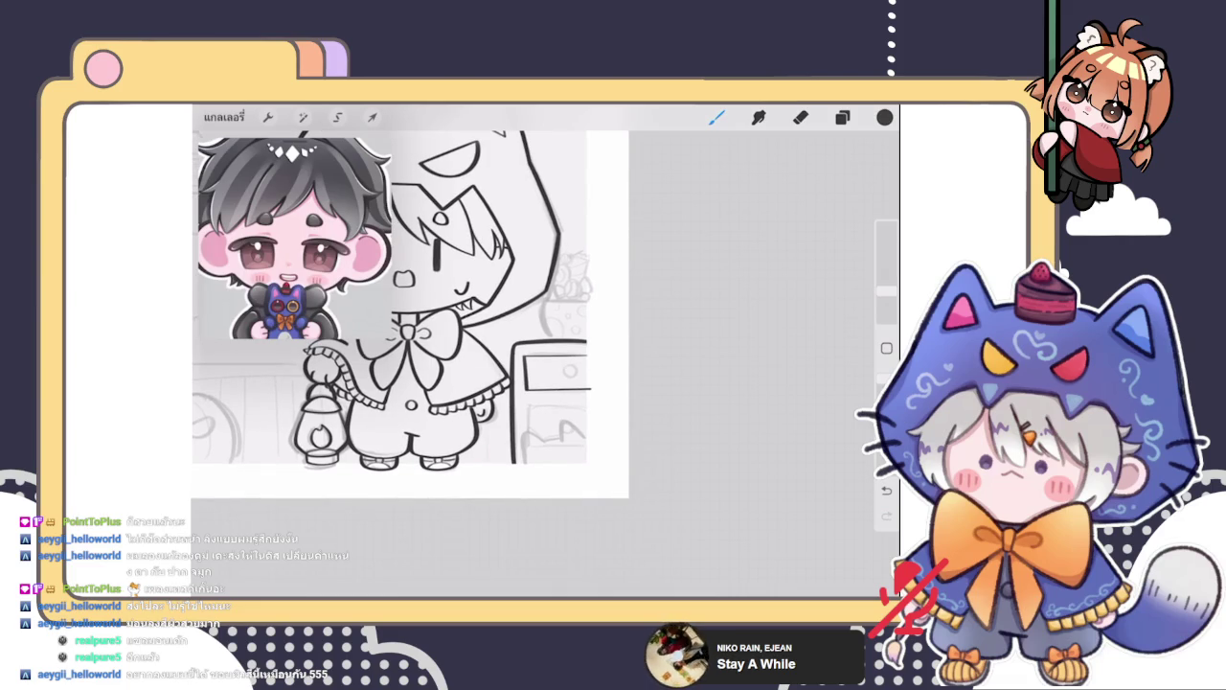
scroll(431, 364, "up", 2)
scroll(431, 364, "up", 2)
scroll(431, 364, "up", 1)
key("e")
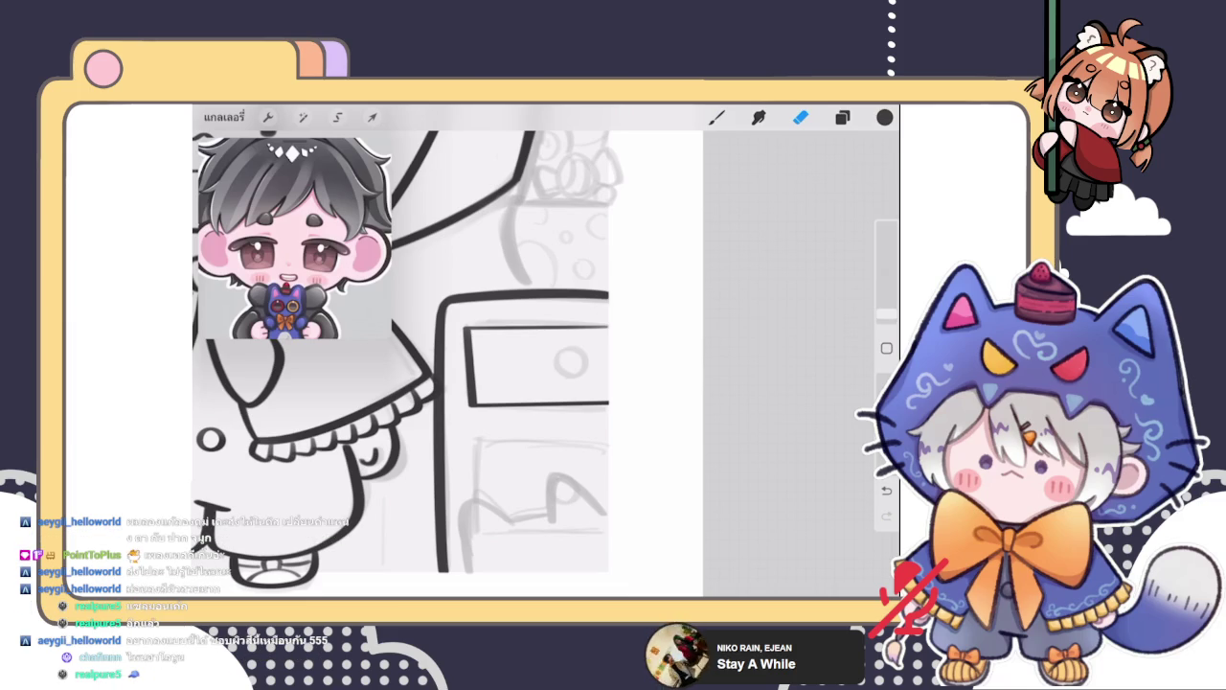
scroll(450, 354, "down", 5)
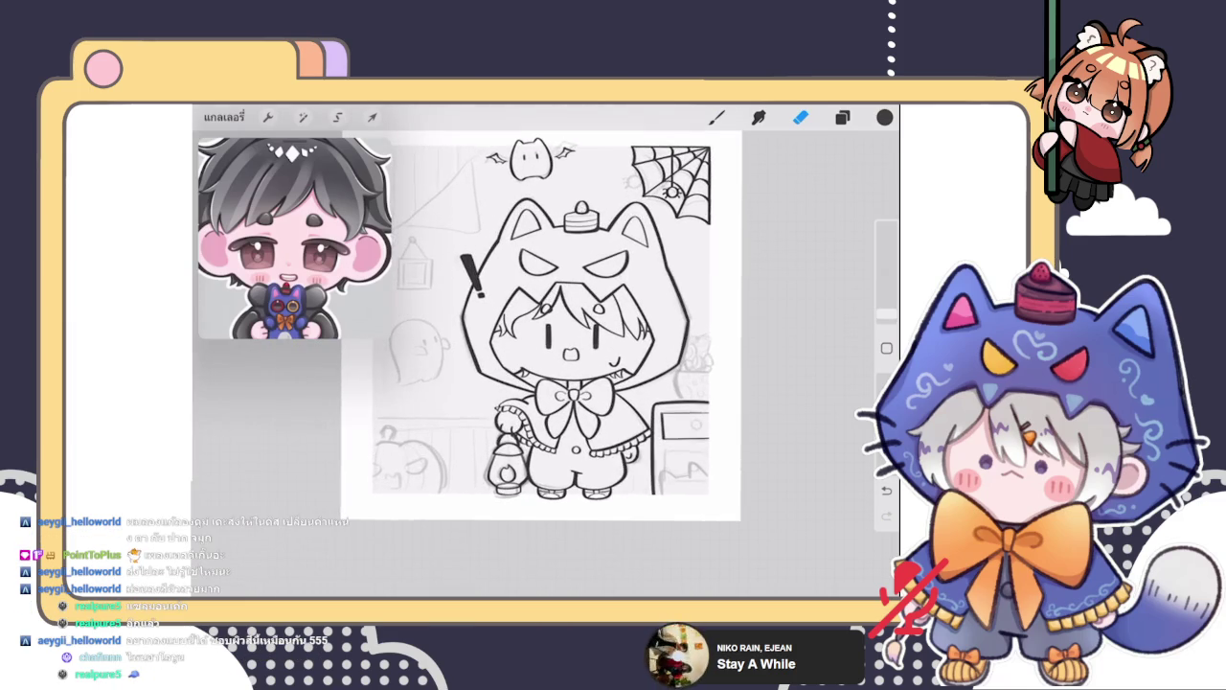
scroll(575, 354, "up", 2)
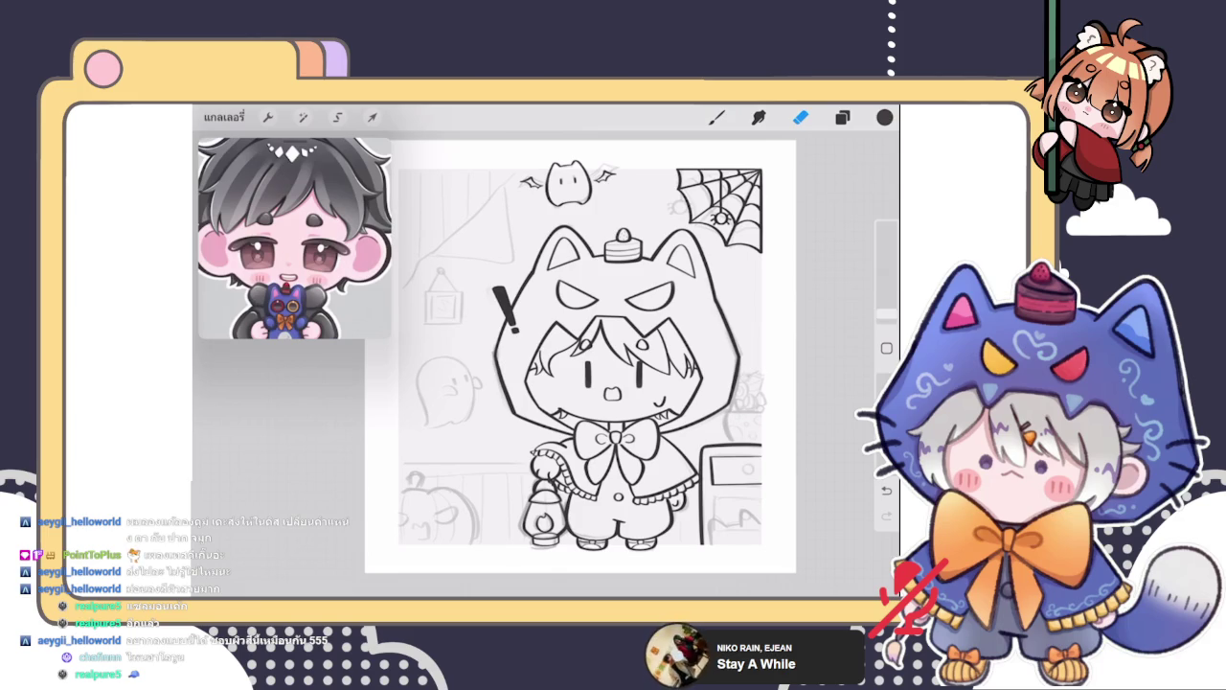
left_click(842, 117)
left_click(842, 117)
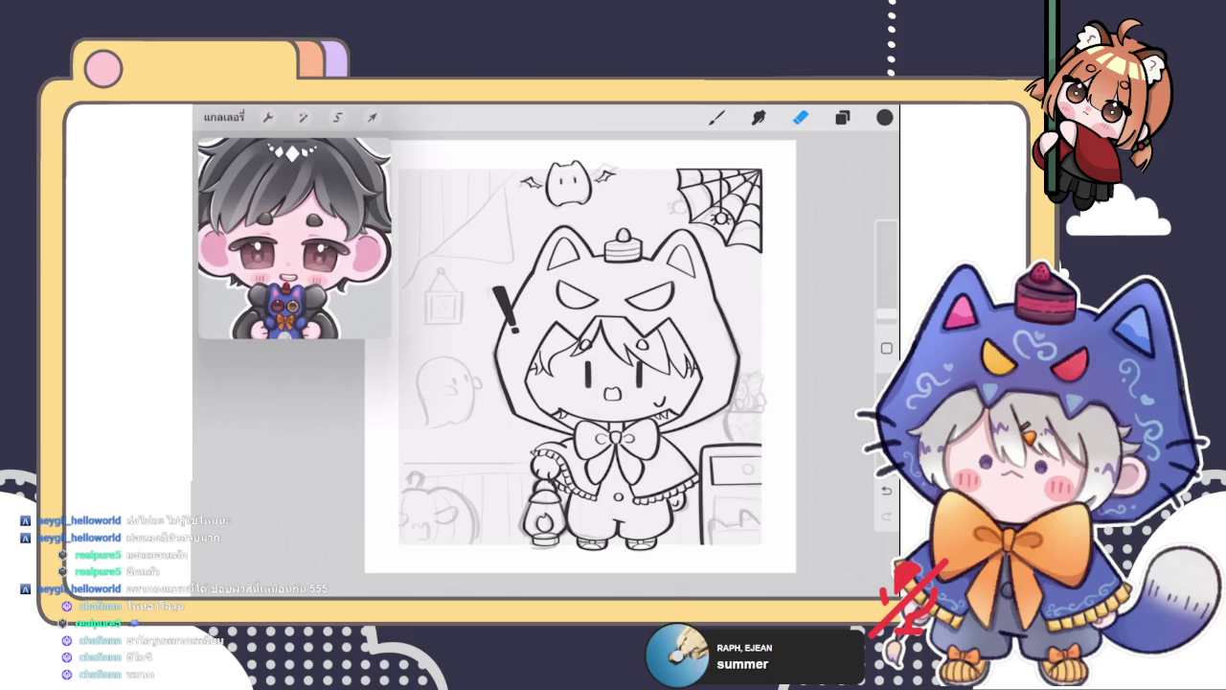
key("l")
Duplicate the drawer outline layer 63 in the layer list
key("b")
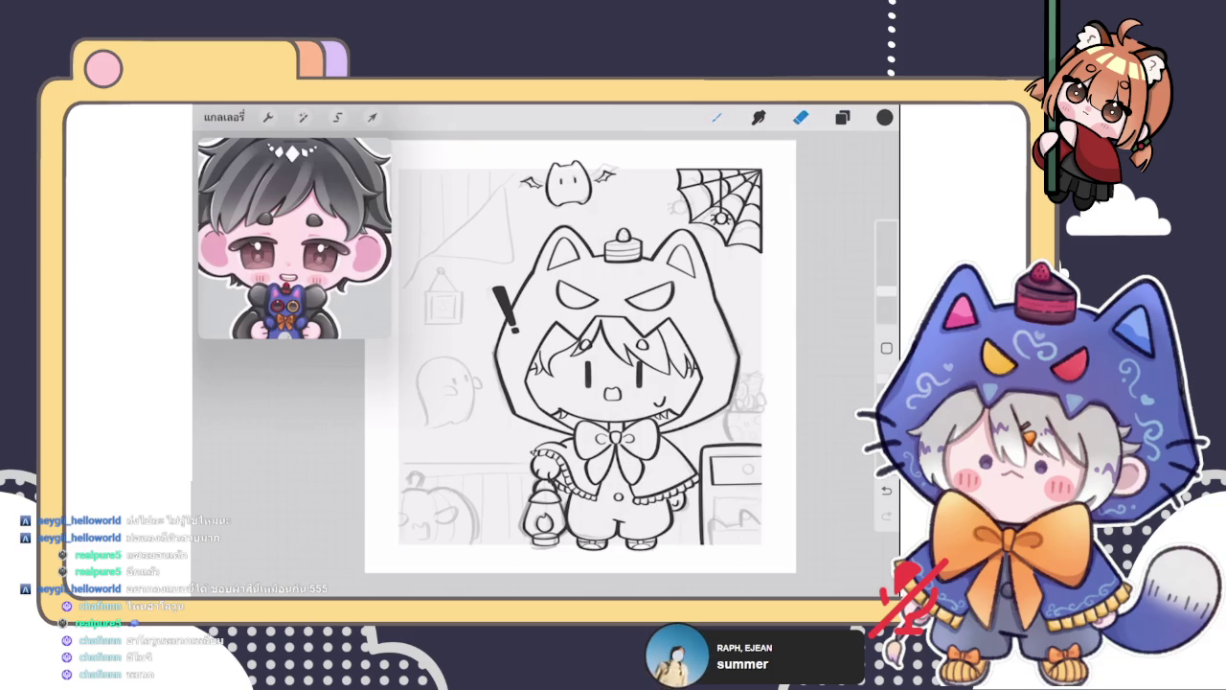
scroll(748, 498, "up", 5)
key("l")
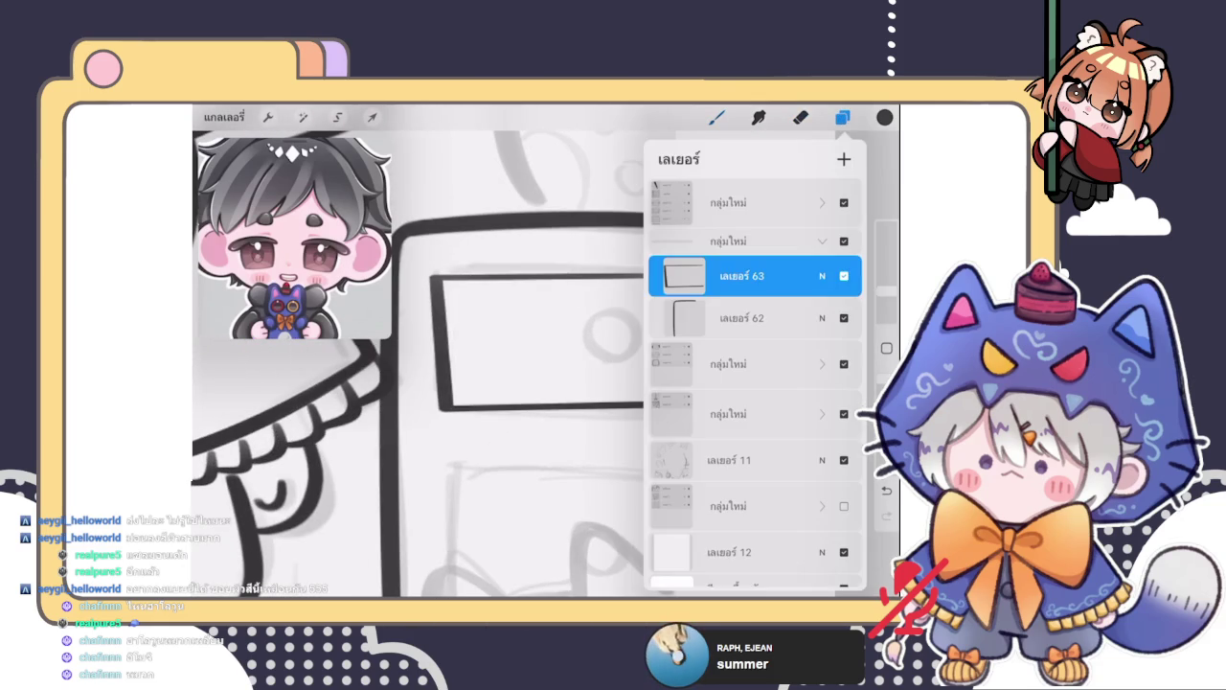
left_click(844, 276)
left_click(743, 276)
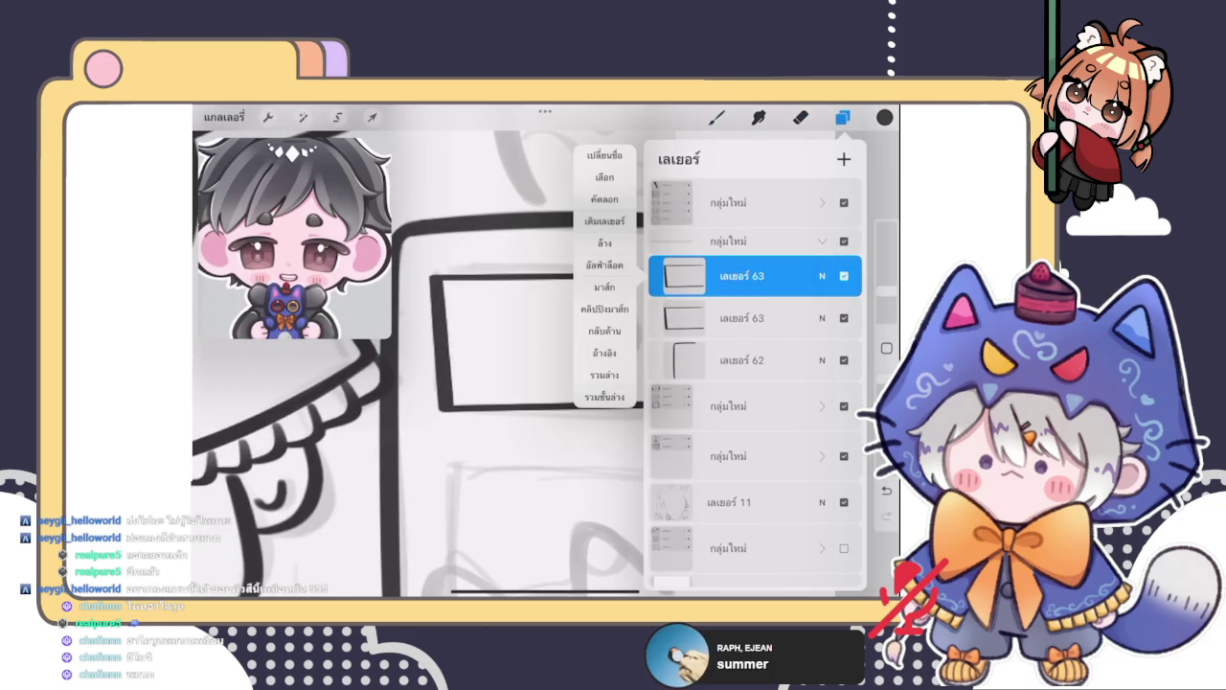
left_click(605, 375)
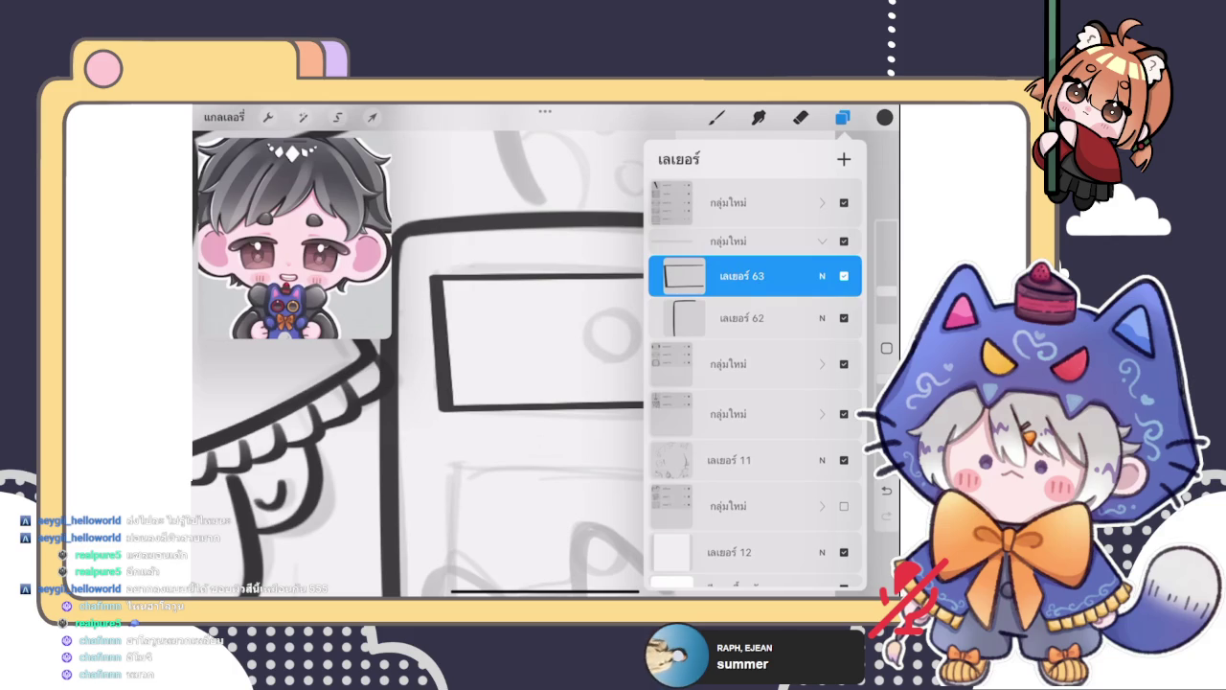
scroll(421, 365, "down", 3)
left_click(842, 117)
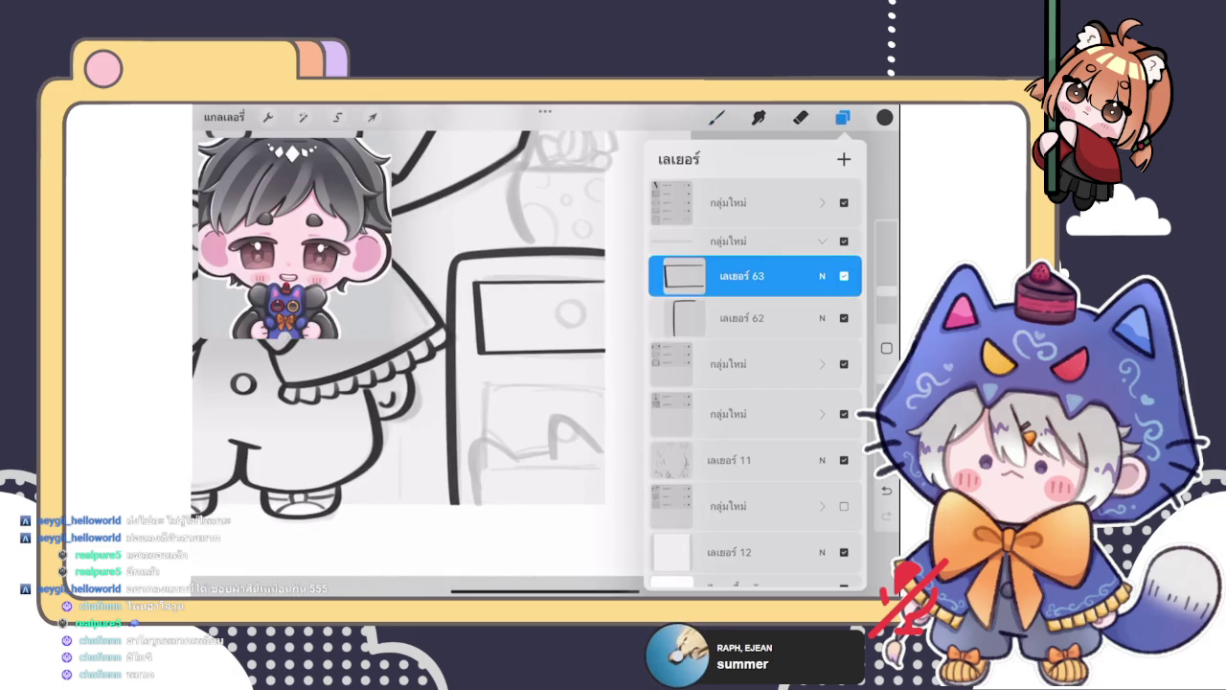
Move the copied drawer outline down with Freeform transform to form a second drawer
left_click(373, 116)
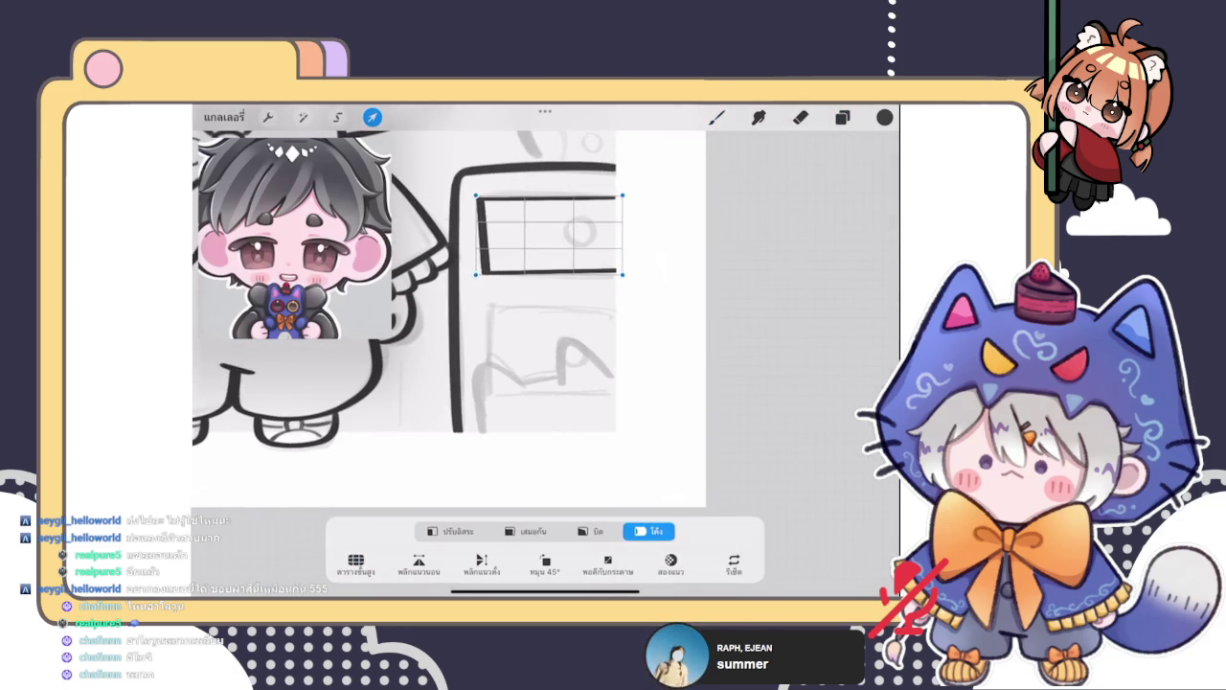
left_click(527, 531)
left_click(450, 531)
left_click_drag(549, 235, 549, 350)
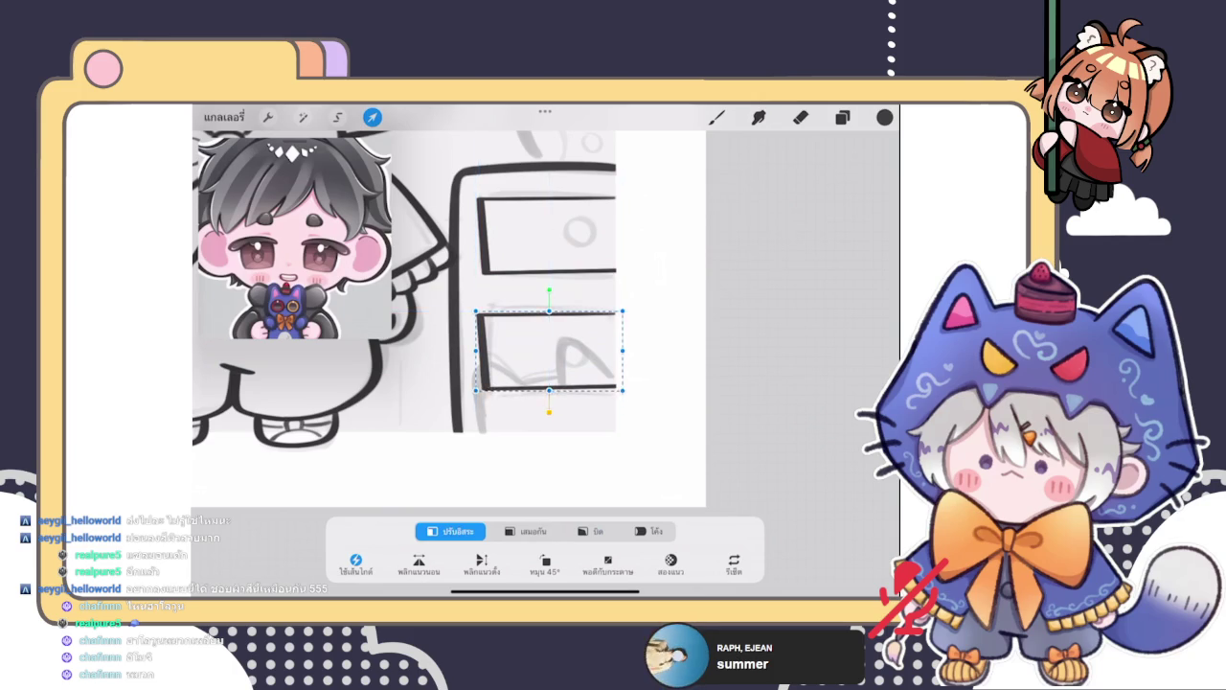
left_click(717, 117)
scroll(421, 287, "down", 2)
scroll(421, 288, "up", 2)
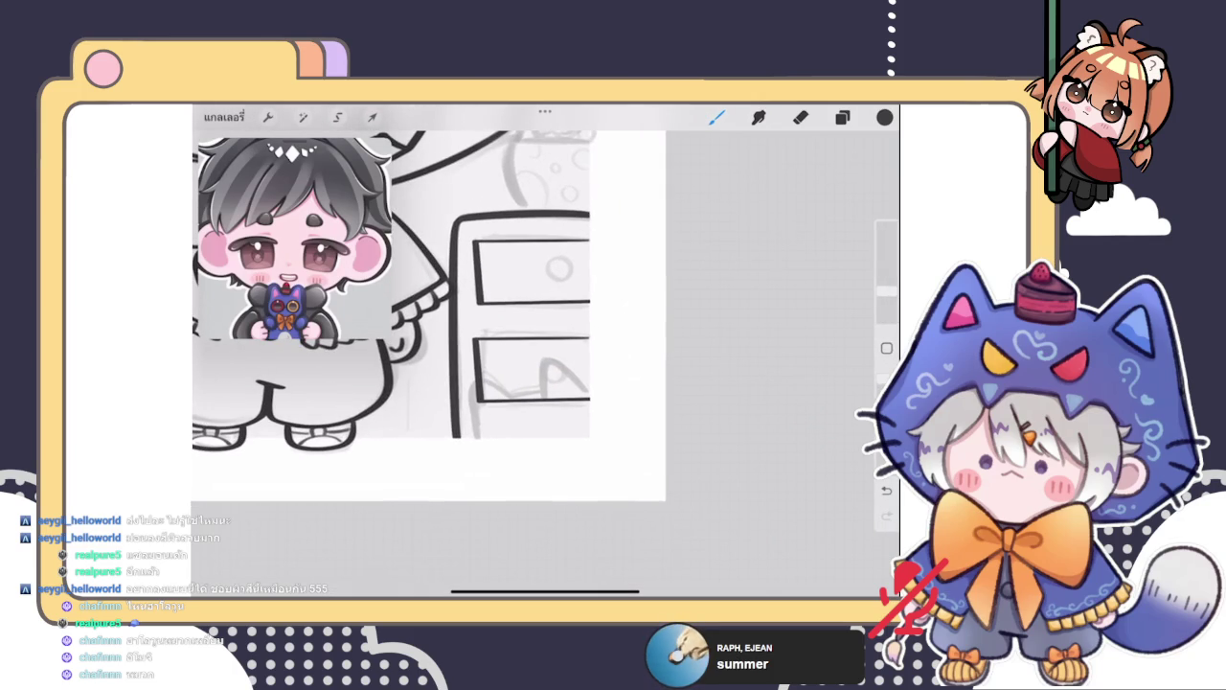
Merge the drawer copy down into the first drawer's layer
left_click(842, 117)
left_click(755, 276)
left_click(605, 375)
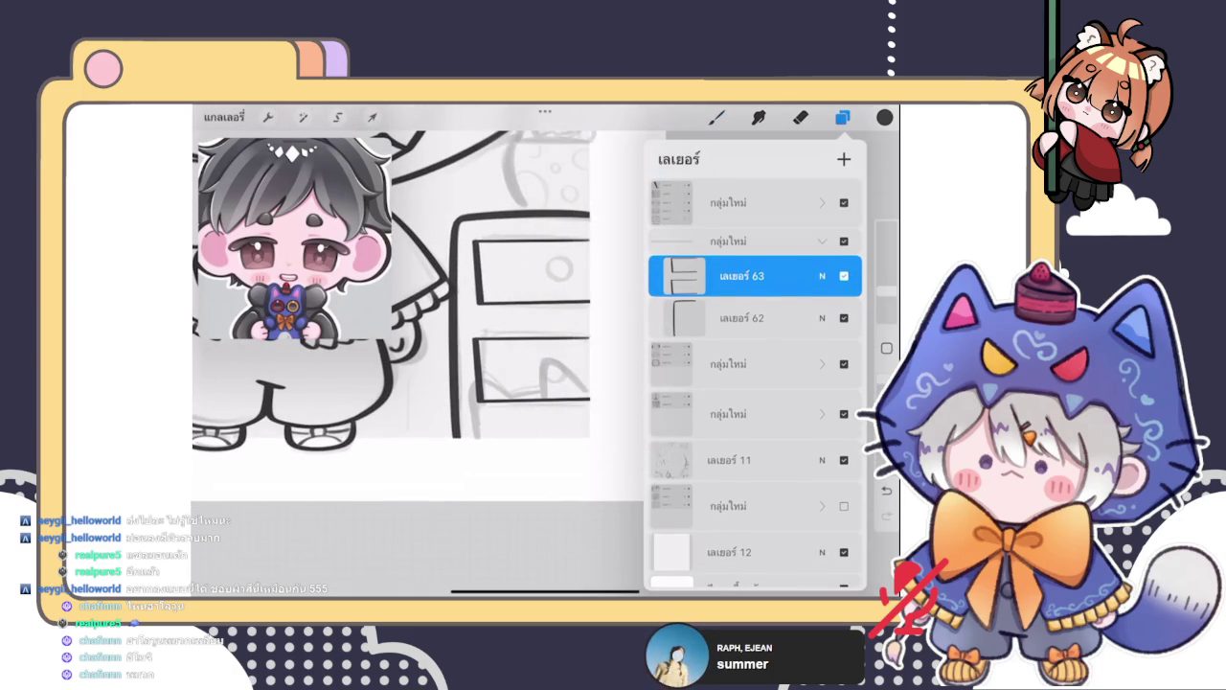
left_click(842, 117)
scroll(421, 287, "up", 3)
Ink an oval QuickShape knob on the top drawer and thicken its inner bottom edge
mouse_move(555, 256)
left_mouse_down()
mouse_move(503, 324)
mouse_move(554, 253)
left_mouse_up()
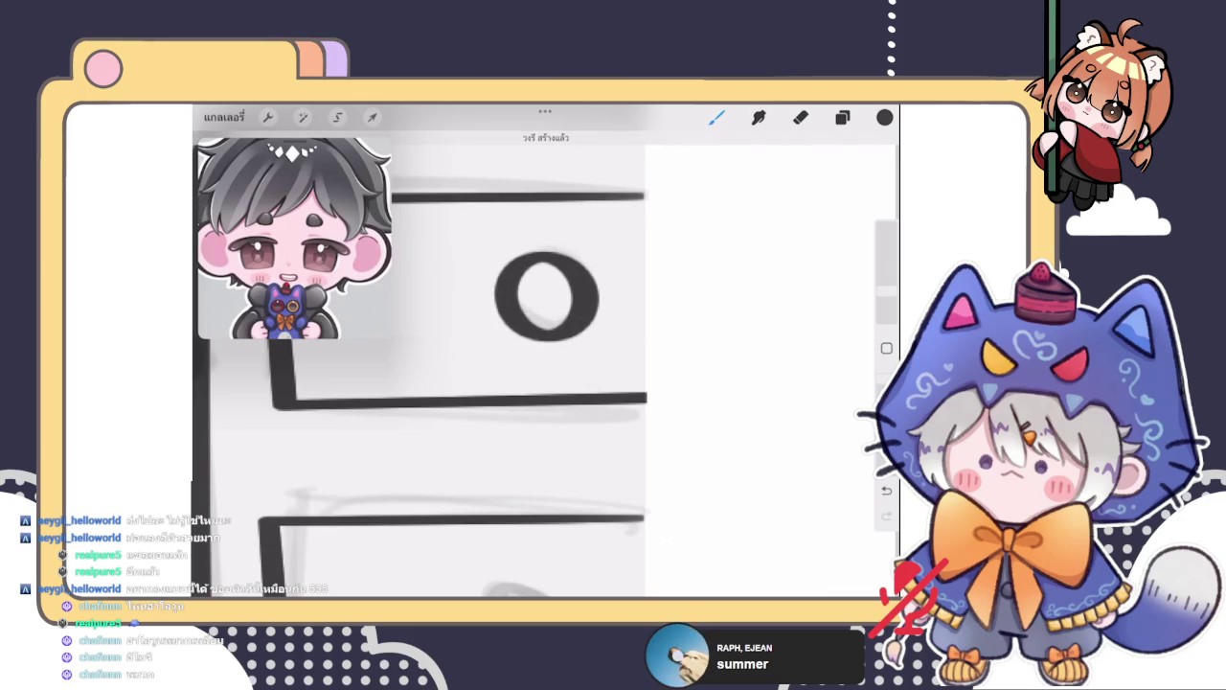
left_click(547, 139)
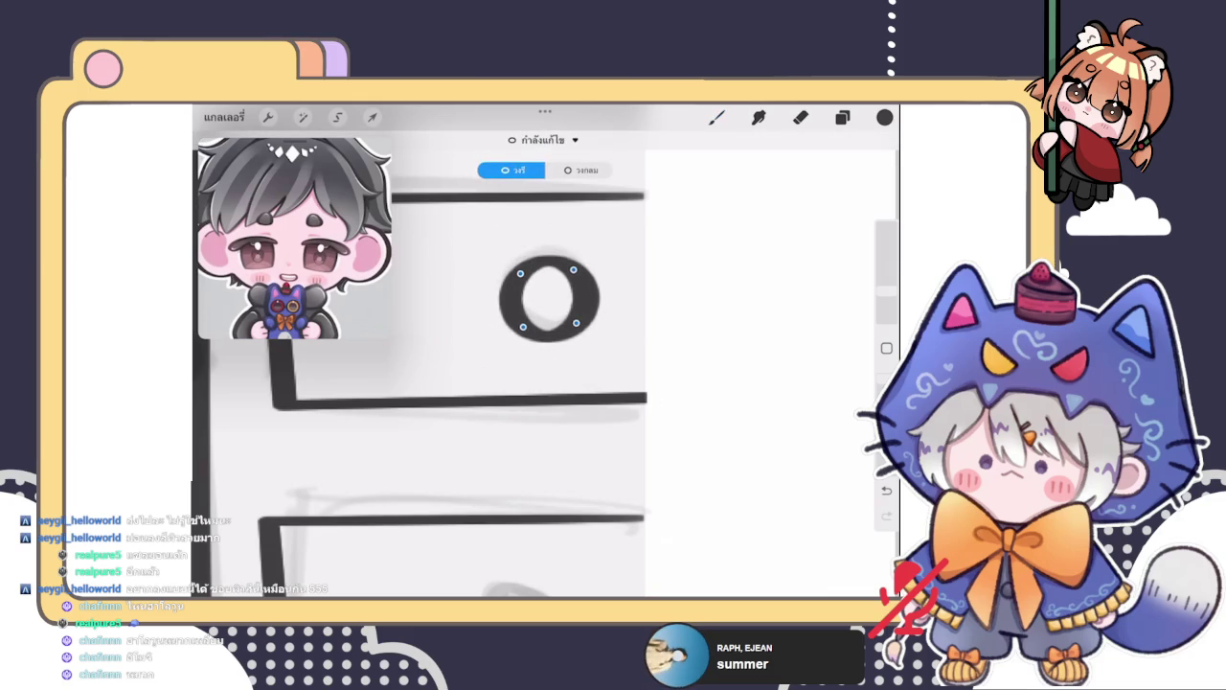
left_click_drag(573, 269, 573, 260)
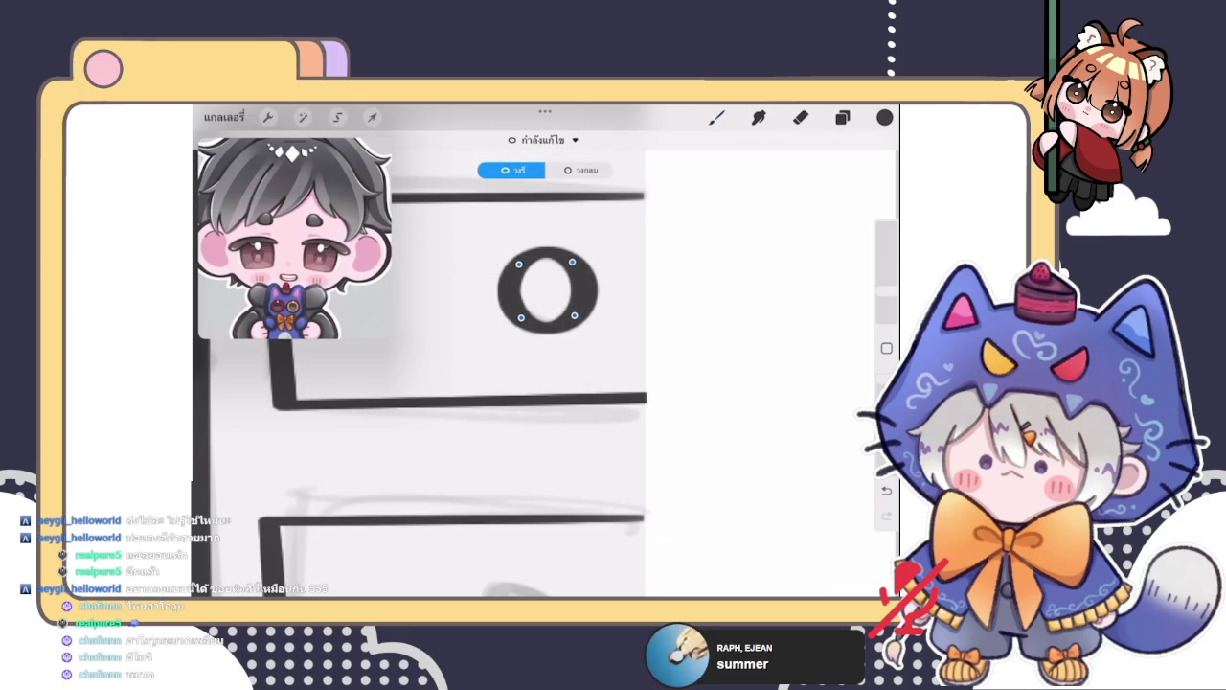
left_click(717, 117)
left_click_drag(555, 396, 571, 490)
scroll(551, 292, "up", 5)
scroll(551, 292, "up", 2)
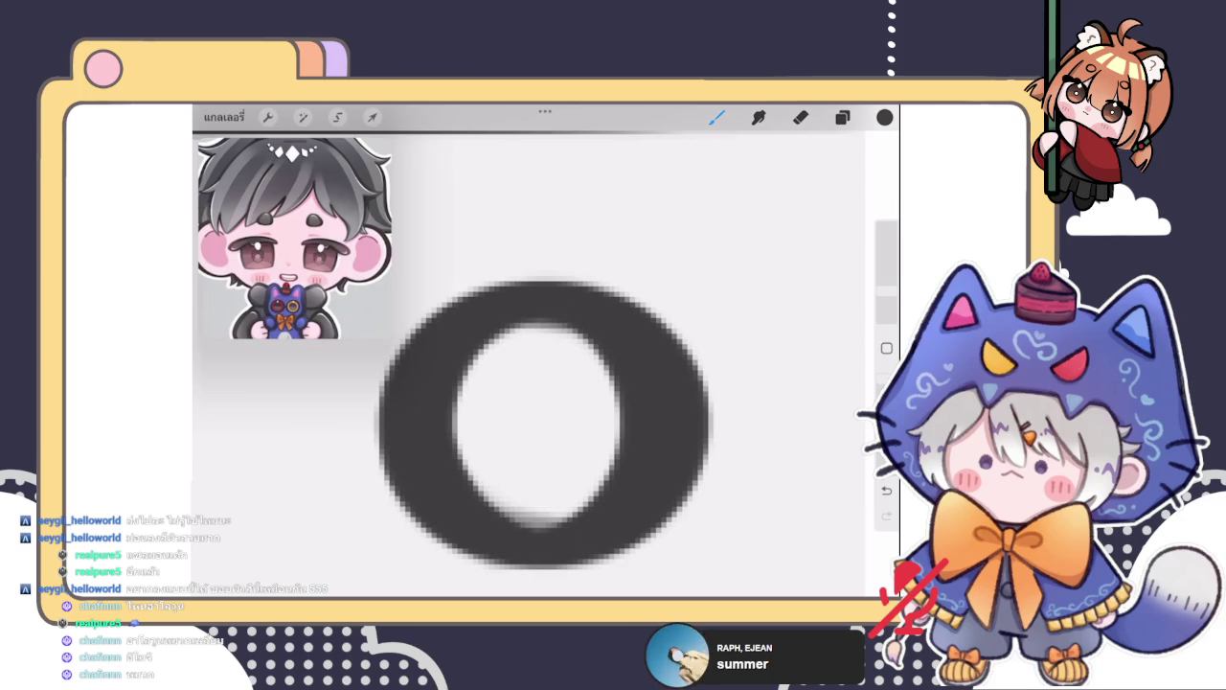
scroll(543, 422, "down", 1)
key("ctrl+z")
left_click_drag(505, 428, 556, 429)
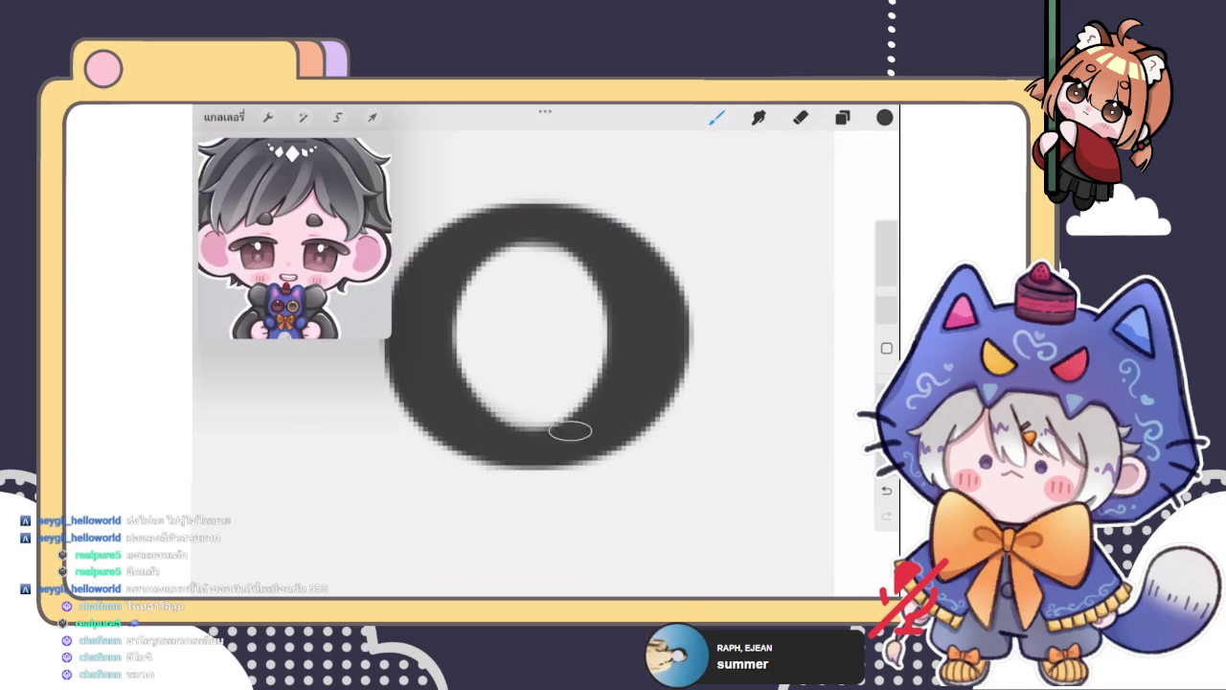
scroll(544, 364, "down", 3)
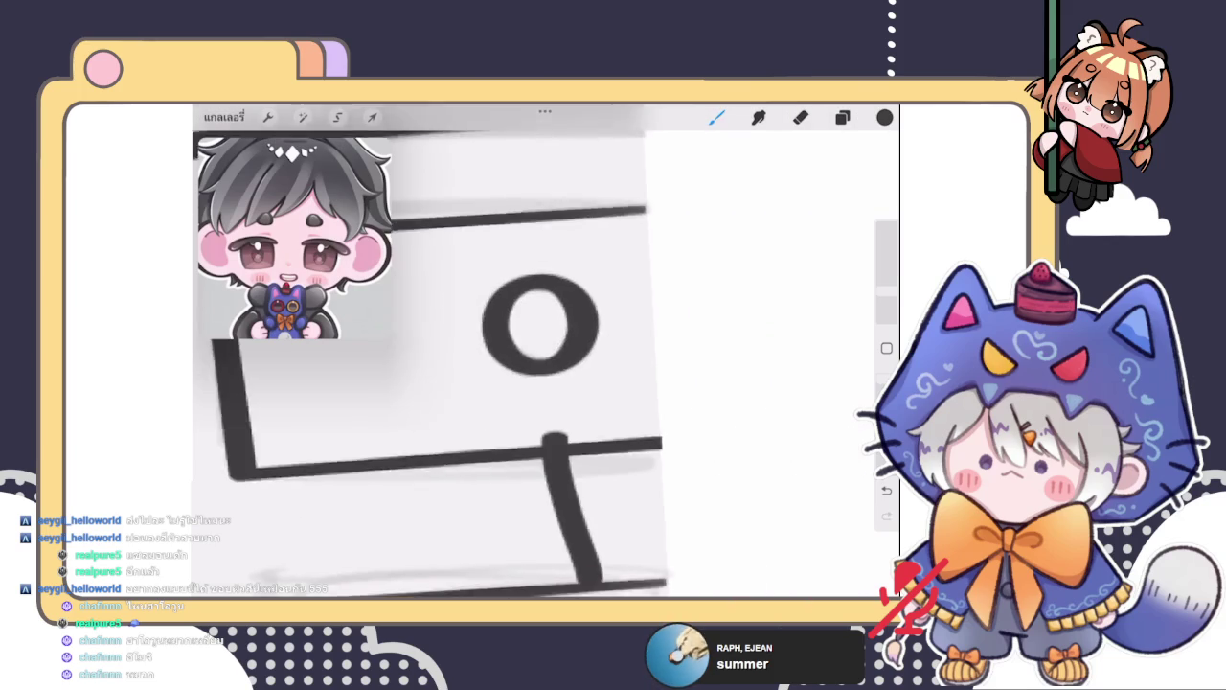
scroll(543, 364, "down", 2)
Erase the short stray line below the top knob with a smaller eraser
left_click(842, 117)
left_click(800, 117)
left_click_drag(886, 291, 886, 300)
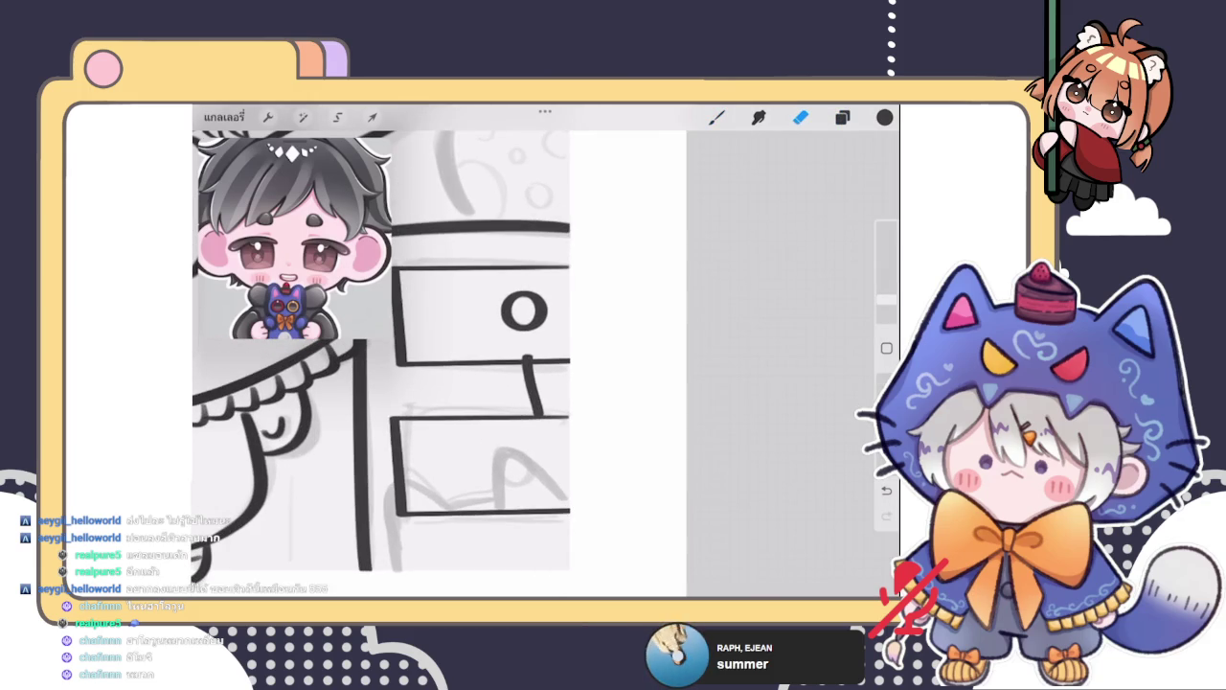
left_click_drag(533, 364, 534, 414)
key("ctrl+z")
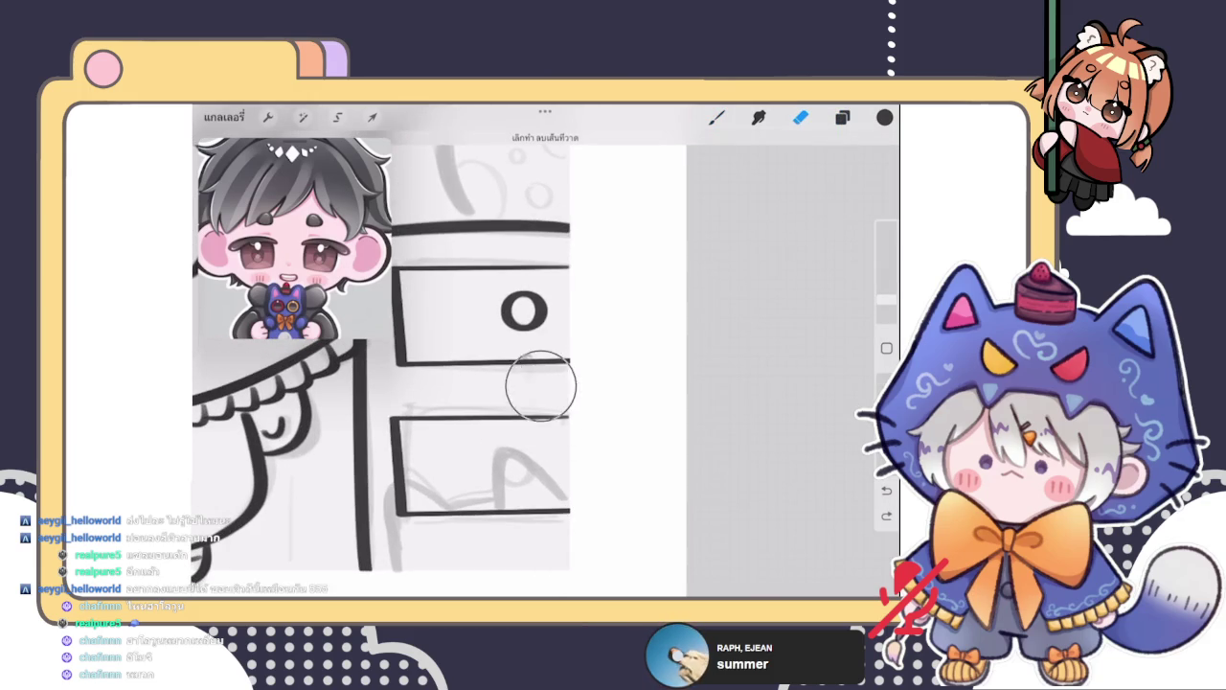
left_click(717, 117)
scroll(431, 354, "up", 2)
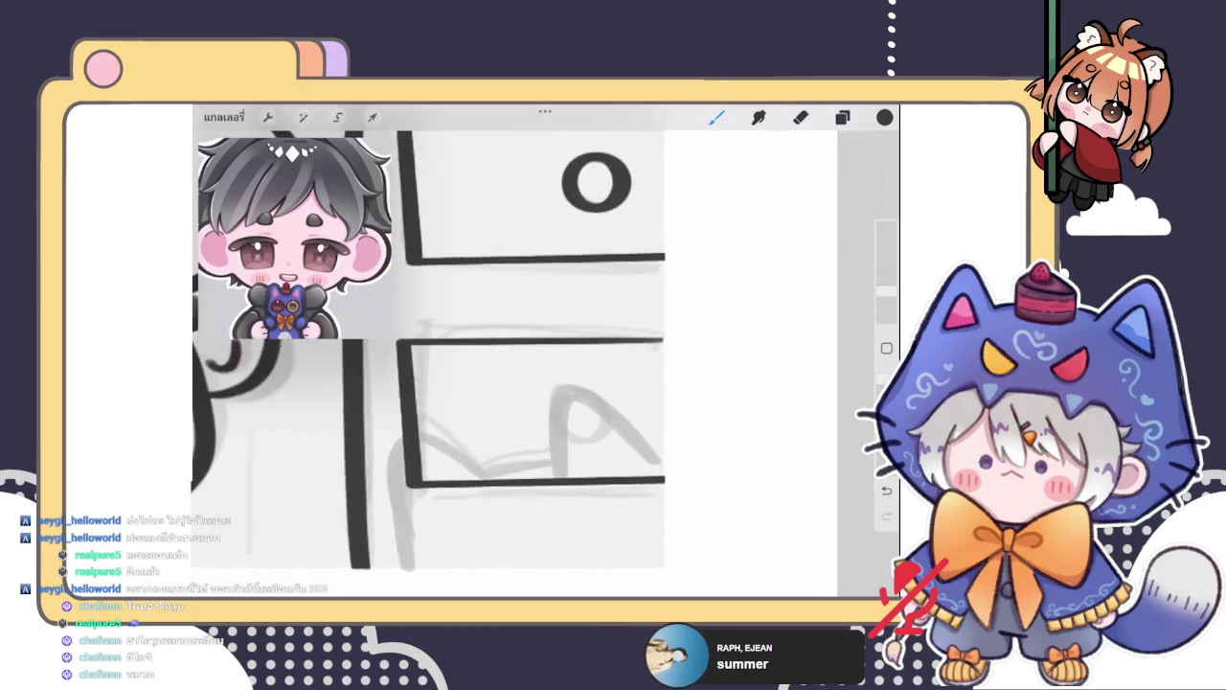
scroll(431, 355, "down", 2)
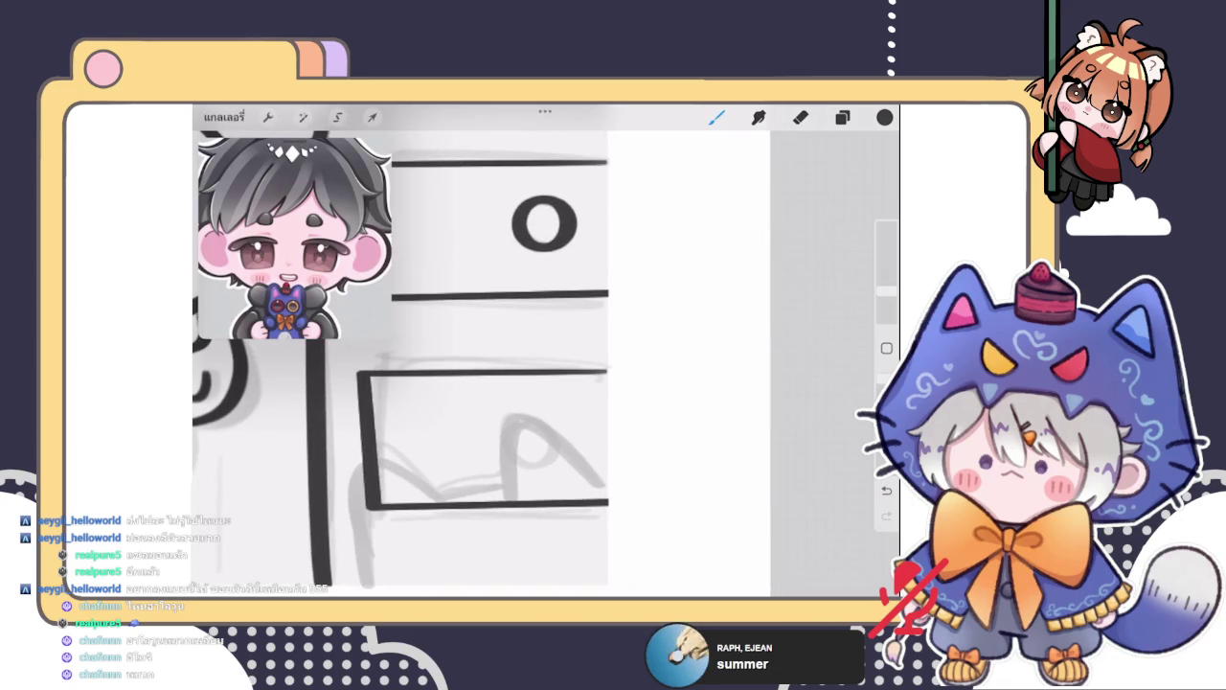
Duplicate the knob layer and move the copy onto the lower drawer
left_click(842, 117)
left_click_drag(814, 276, 709, 276)
left_click(810, 276)
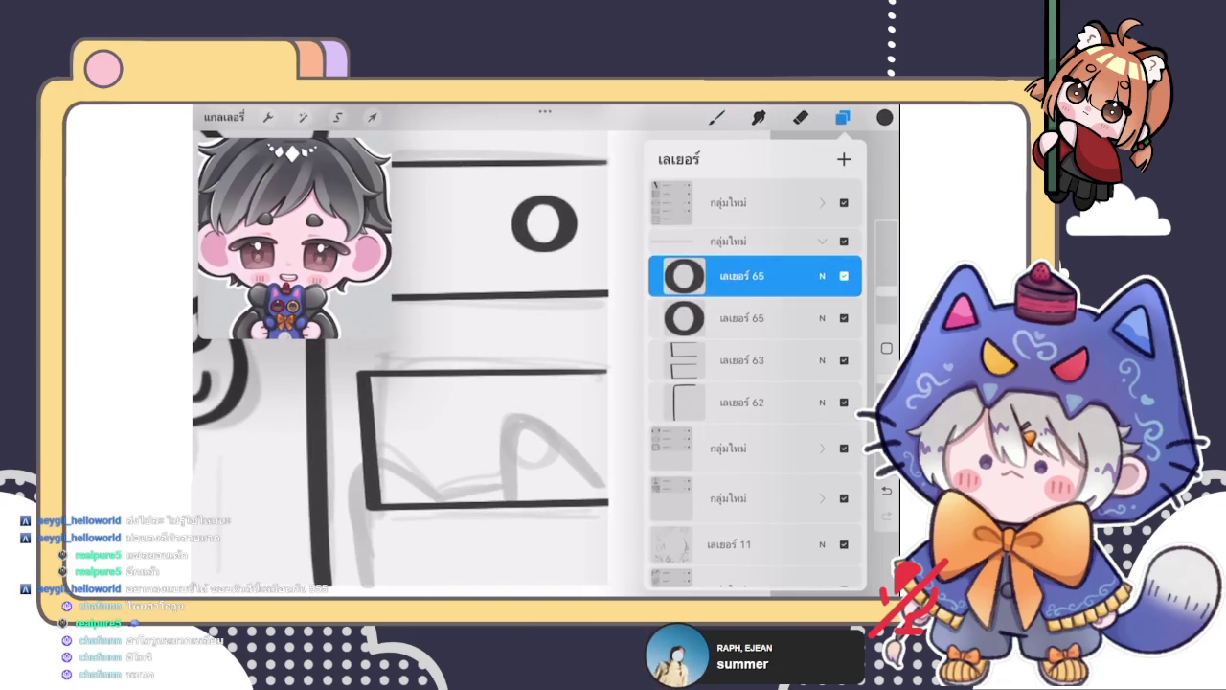
left_click(372, 117)
scroll(431, 354, "down", 1)
left_click_drag(515, 150, 516, 365)
left_click(717, 117)
scroll(383, 325, "down", 1)
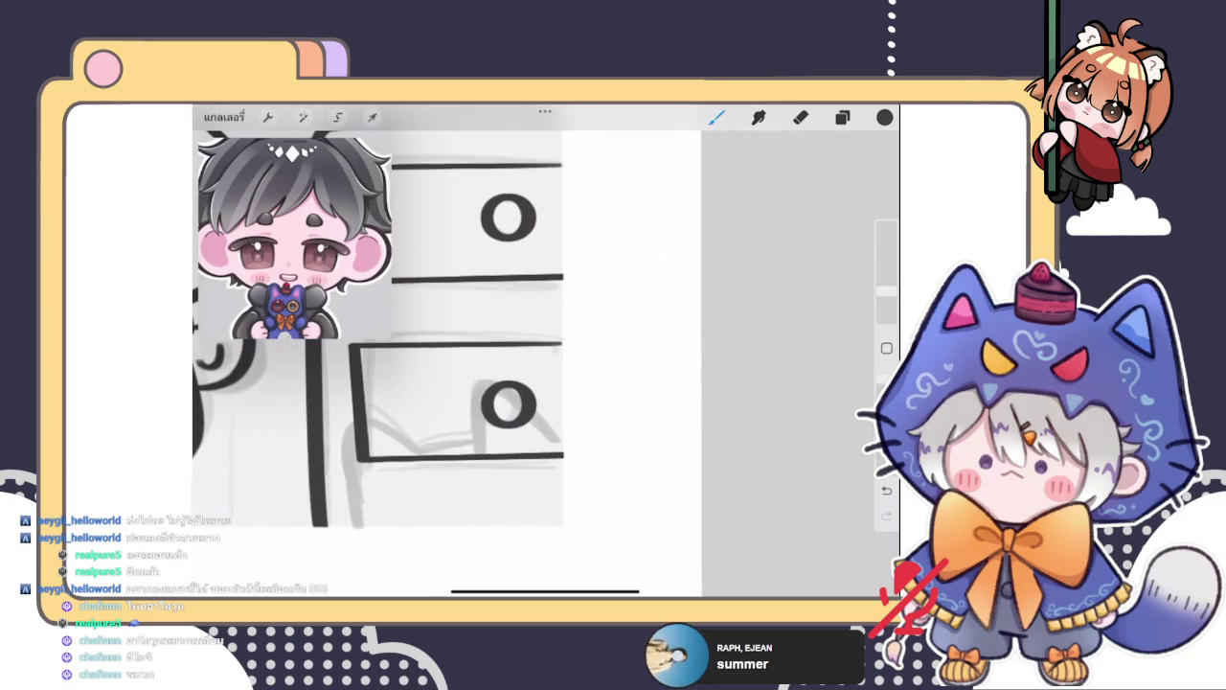
left_click(372, 117)
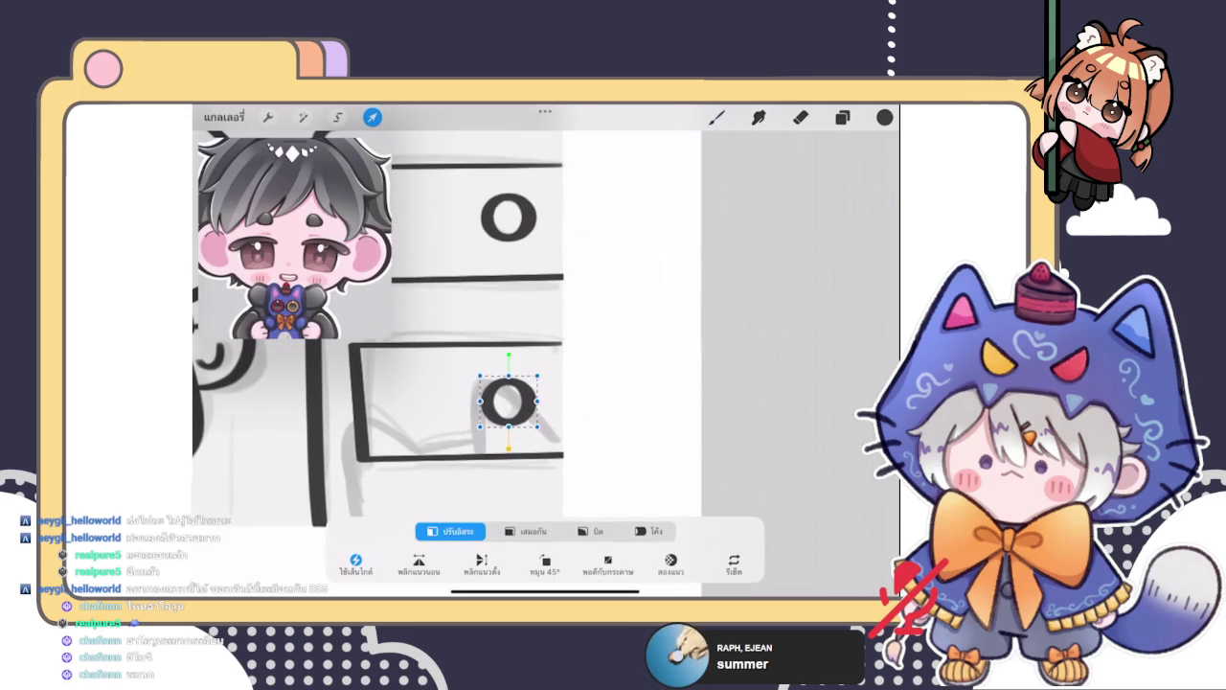
left_click(717, 116)
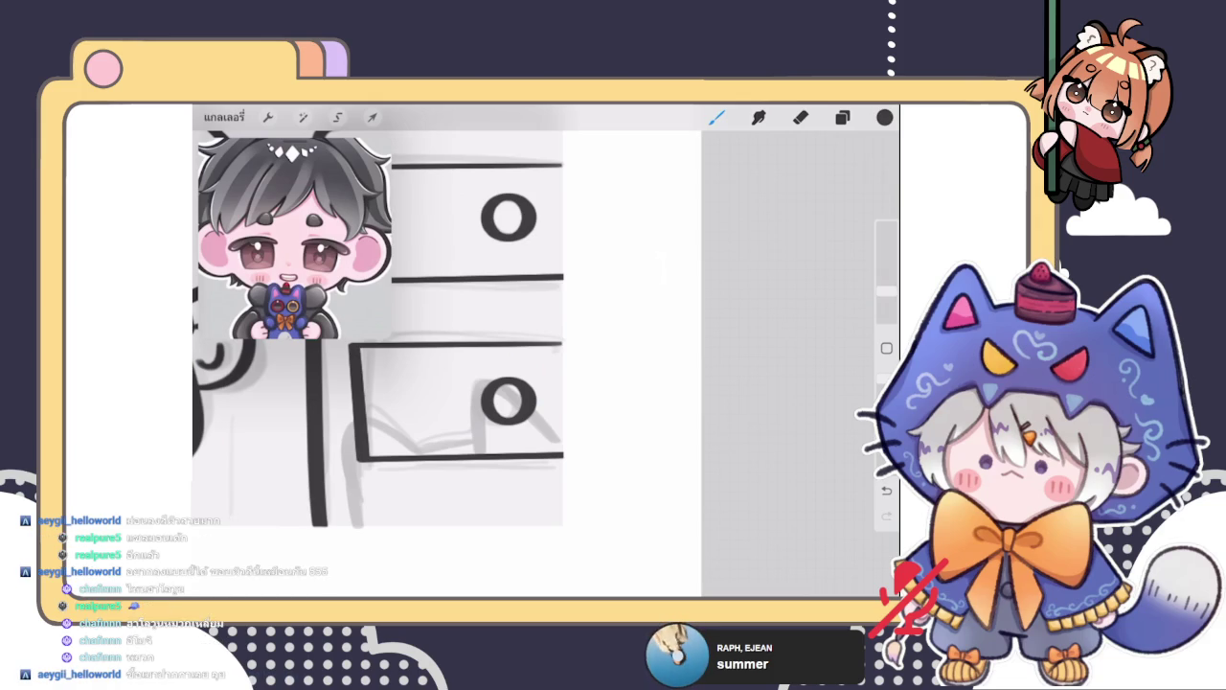
Merge the two knob layers into one layer
left_click(842, 117)
left_click(842, 117)
left_click(842, 117)
left_click(728, 275)
left_click(605, 375)
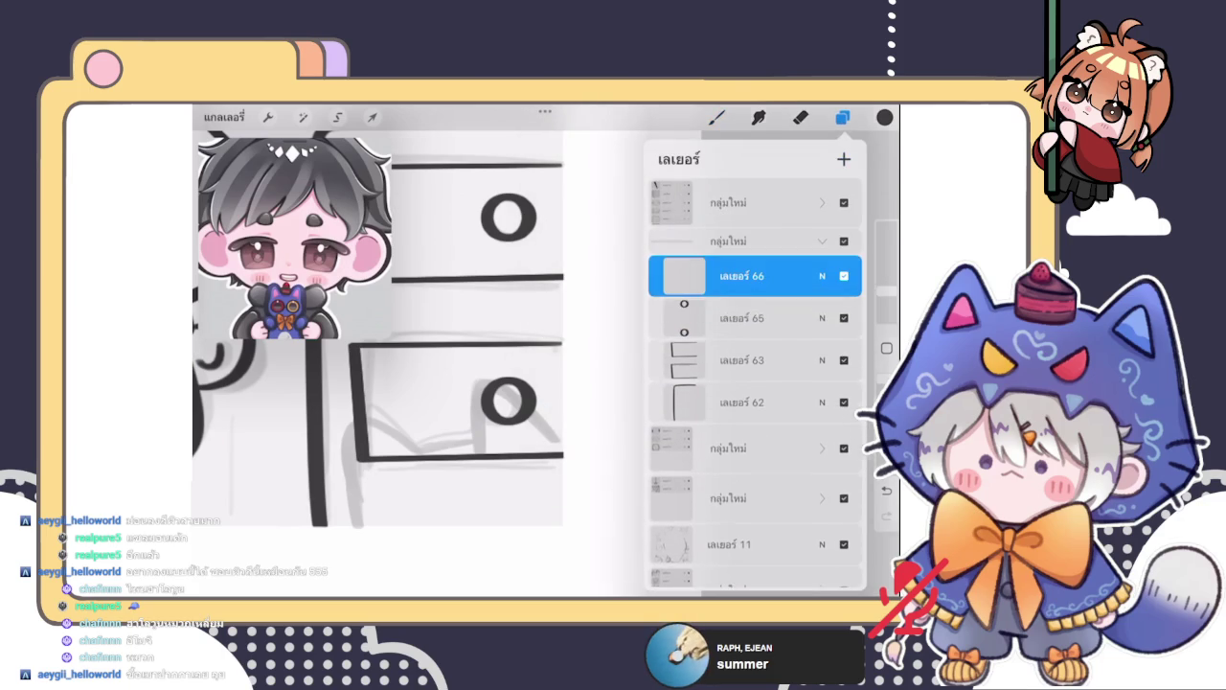
left_click(716, 117)
scroll(432, 336, "down", 3)
scroll(432, 335, "down", 1)
scroll(431, 335, "down", 1)
scroll(431, 336, "down", 1)
scroll(431, 336, "up", 1)
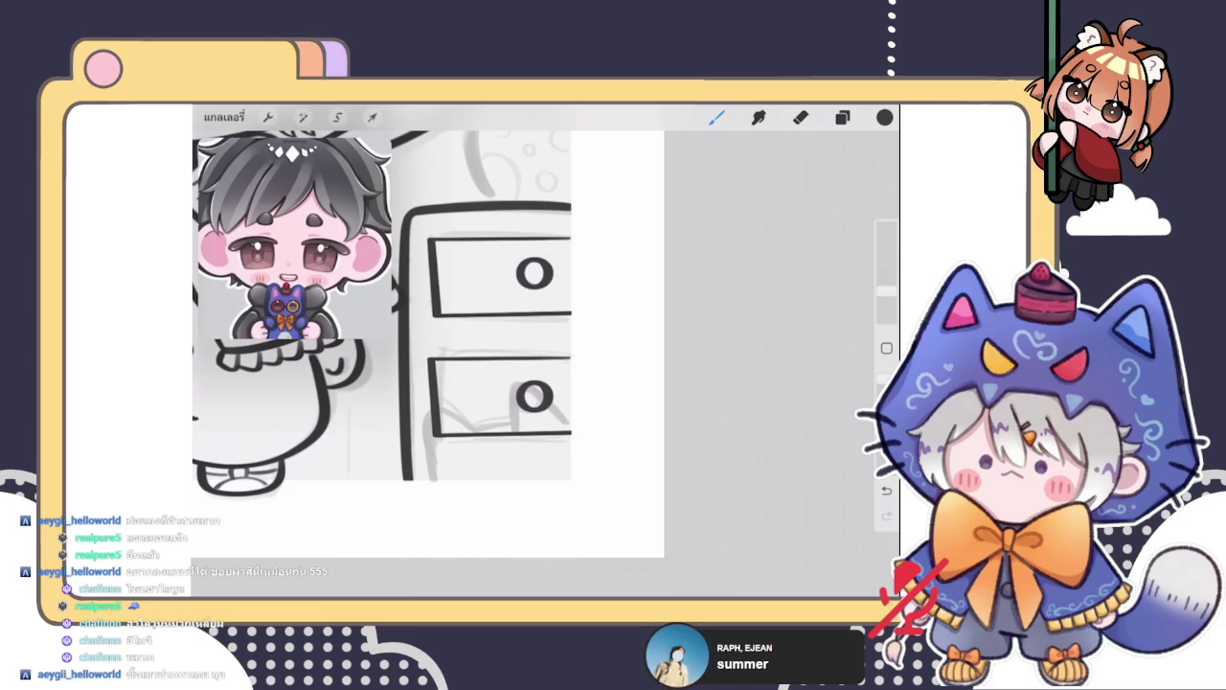
left_click(843, 117)
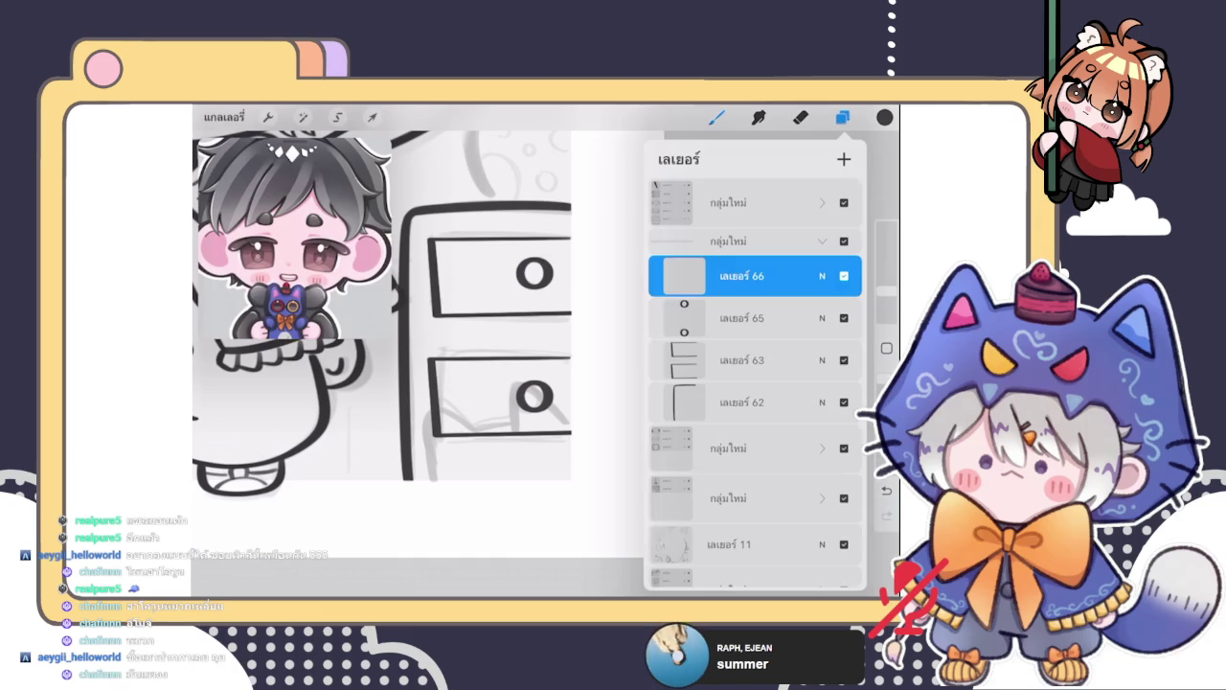
left_click(842, 117)
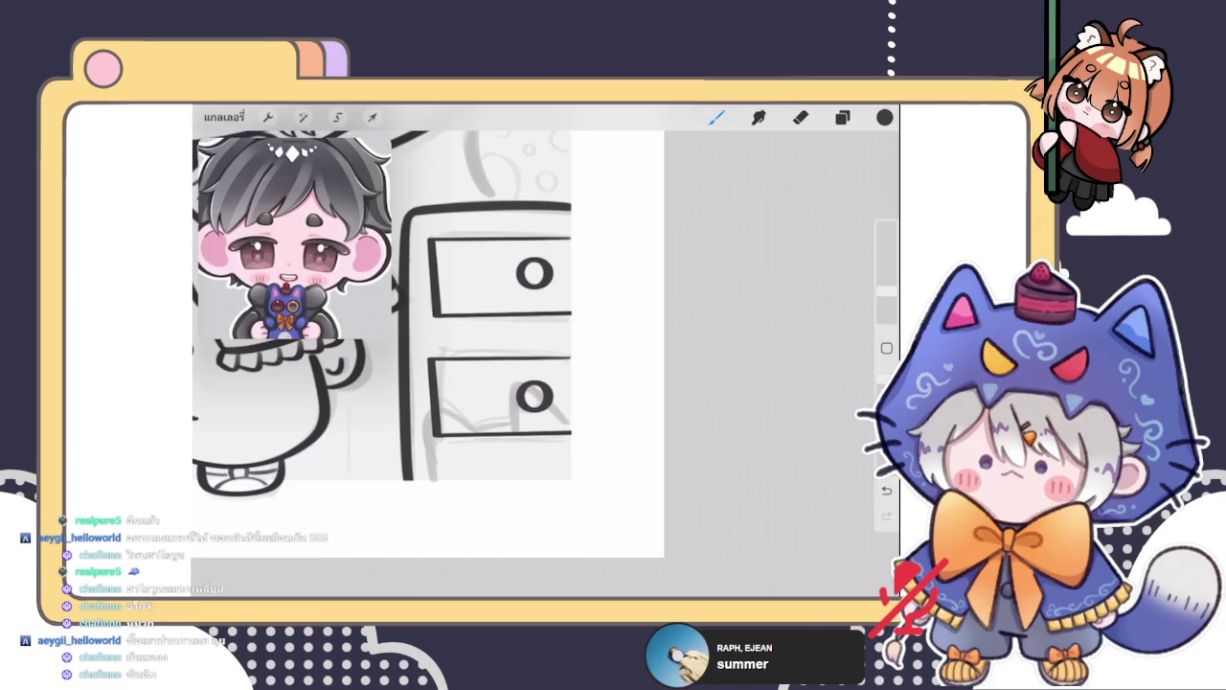
left_click_drag(479, 336, 484, 282)
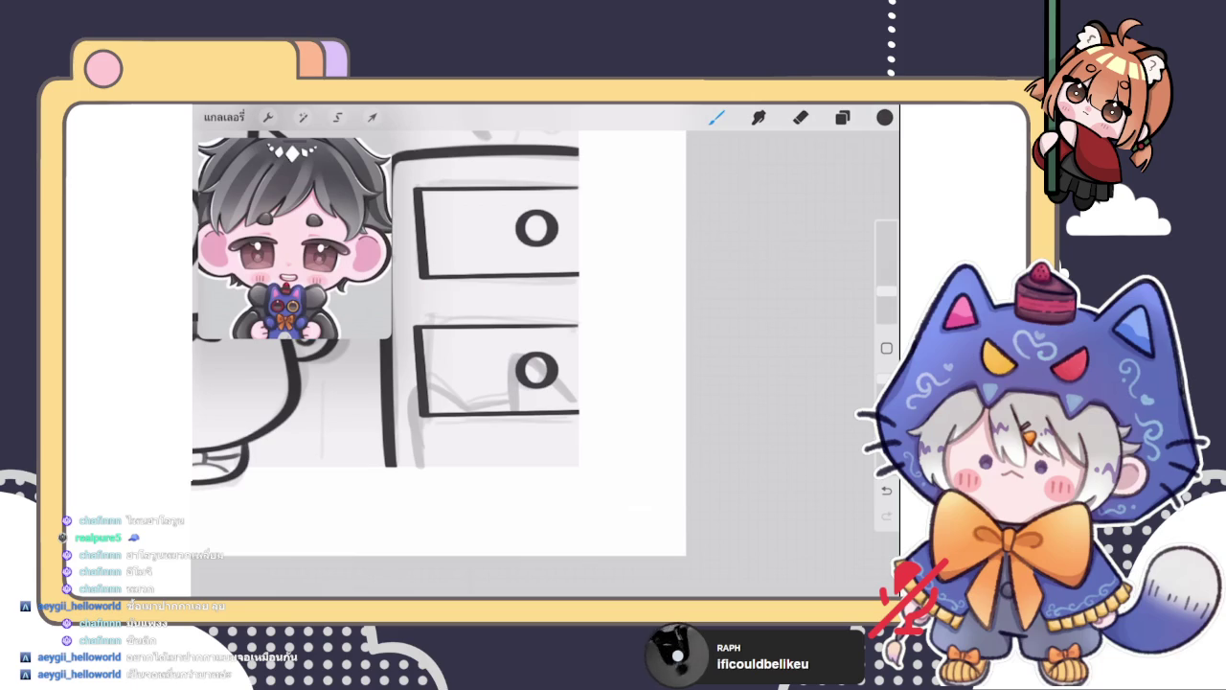
scroll(383, 297, "down", 3)
scroll(383, 287, "down", 2)
left_click(842, 117)
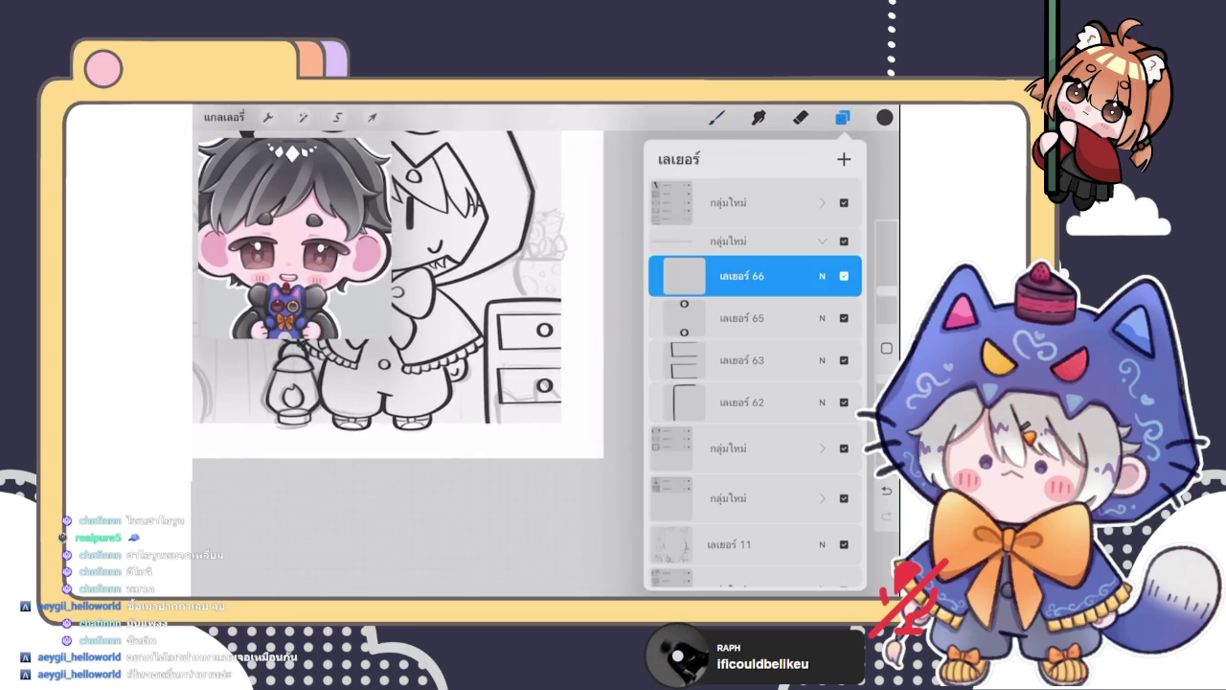
Delete the empty layer 66 and select the knob and drawer outline layers together
left_click_drag(814, 276, 709, 276)
left_click(841, 276)
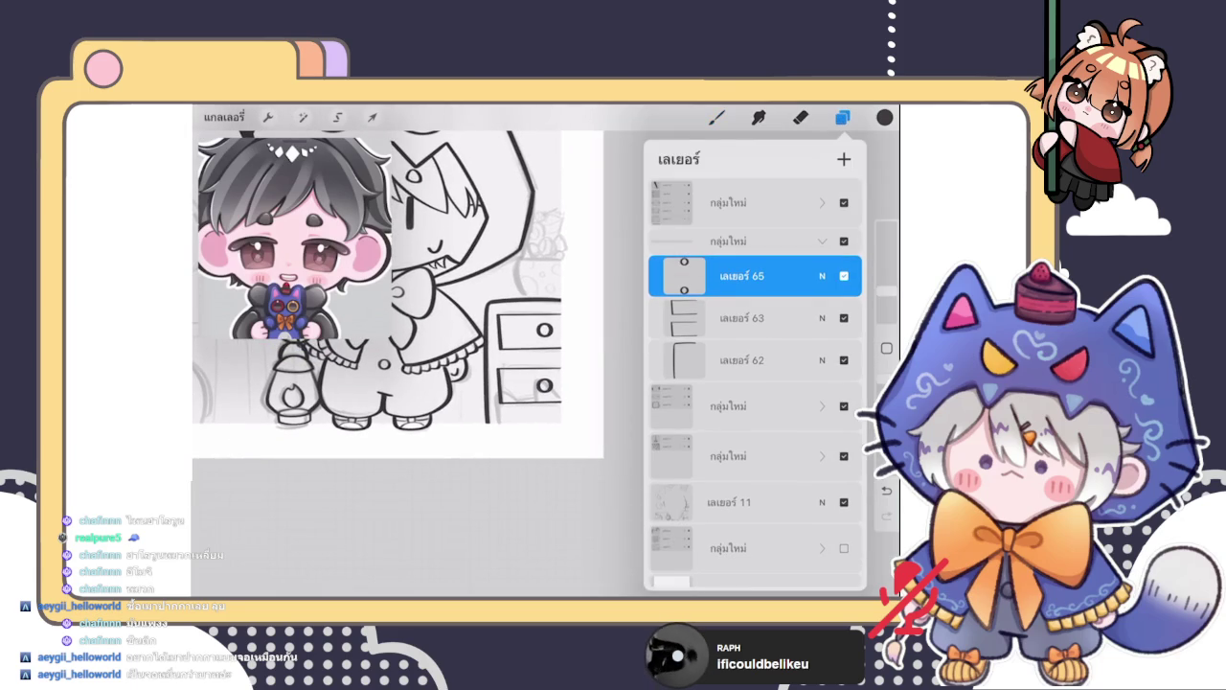
left_click(728, 241)
scroll(398, 332, "up", 2)
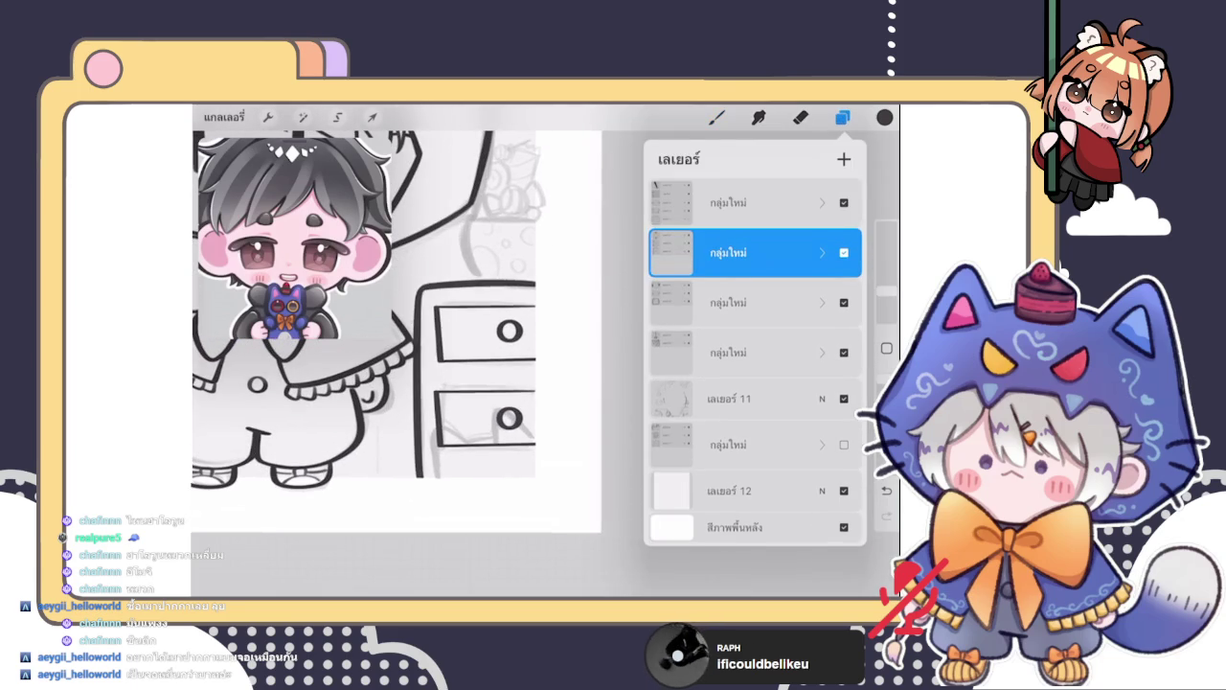
left_click(741, 275)
left_click_drag(709, 318, 786, 318)
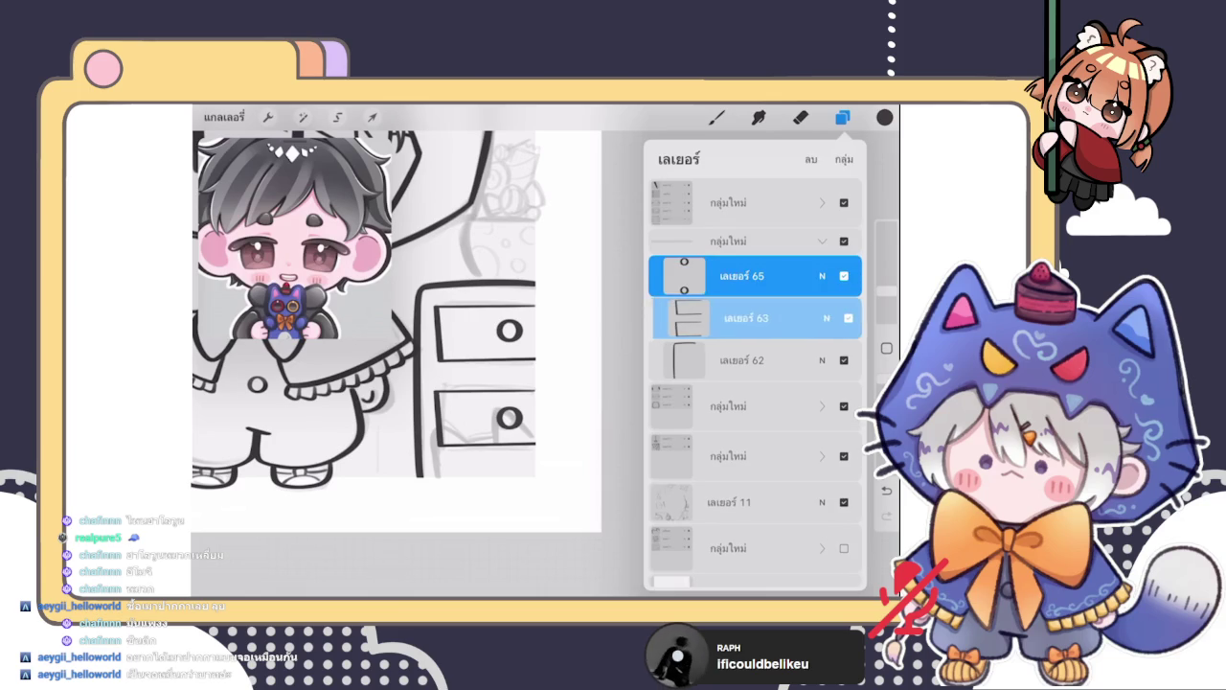
Nudge the selected drawers and knobs slightly downward
left_click(373, 117)
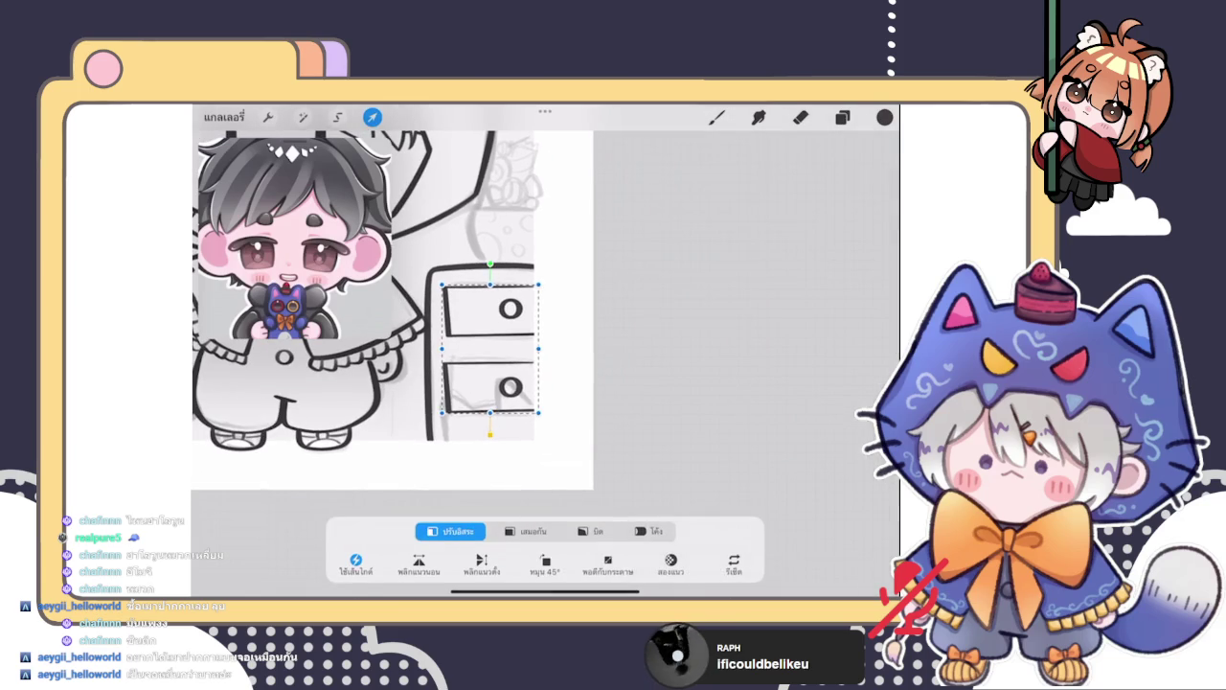
left_click_drag(489, 350, 490, 354)
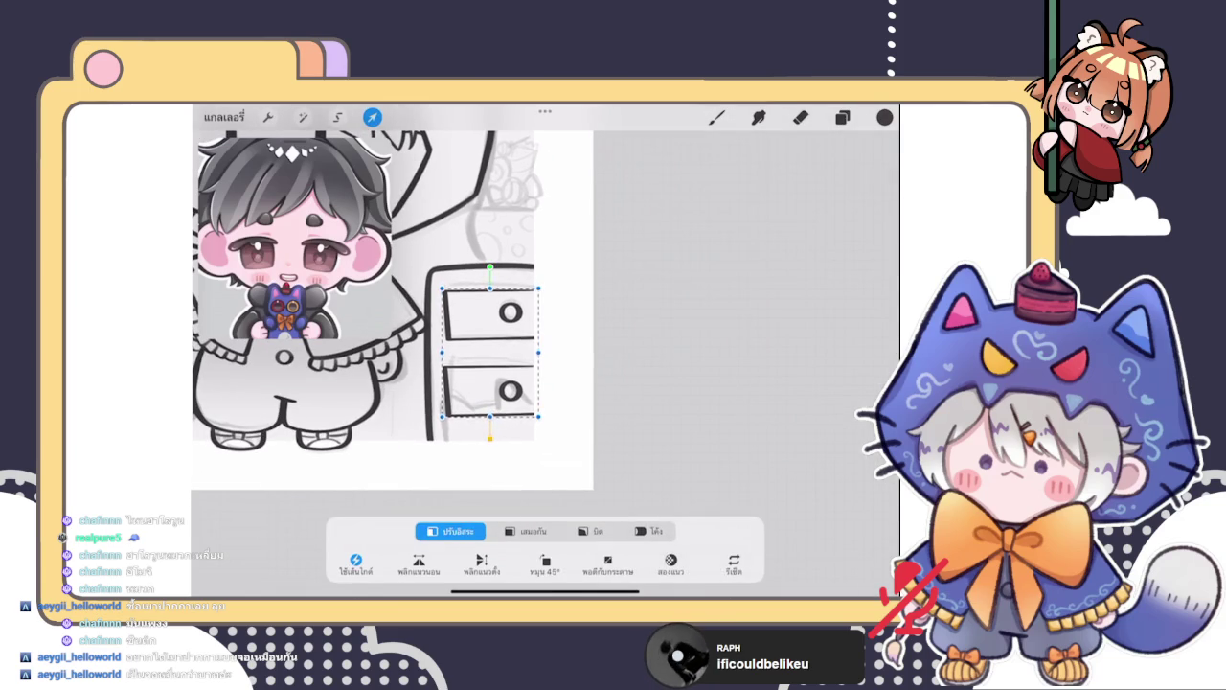
left_click(716, 117)
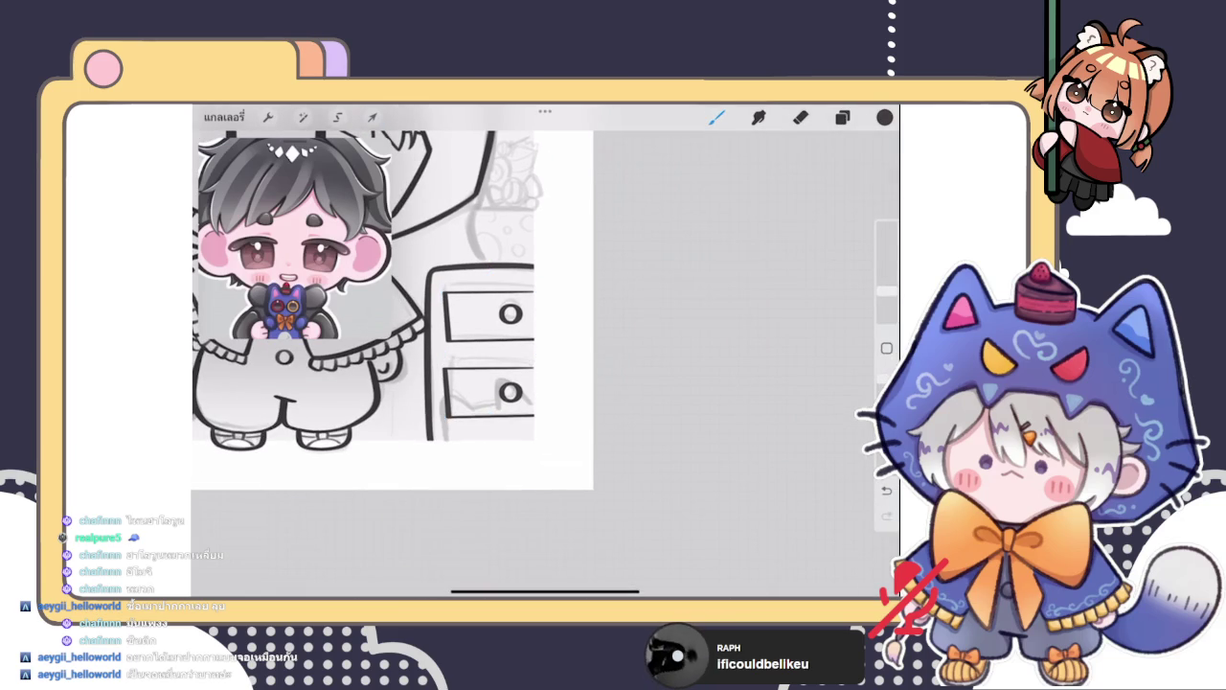
scroll(392, 307, "up", 3)
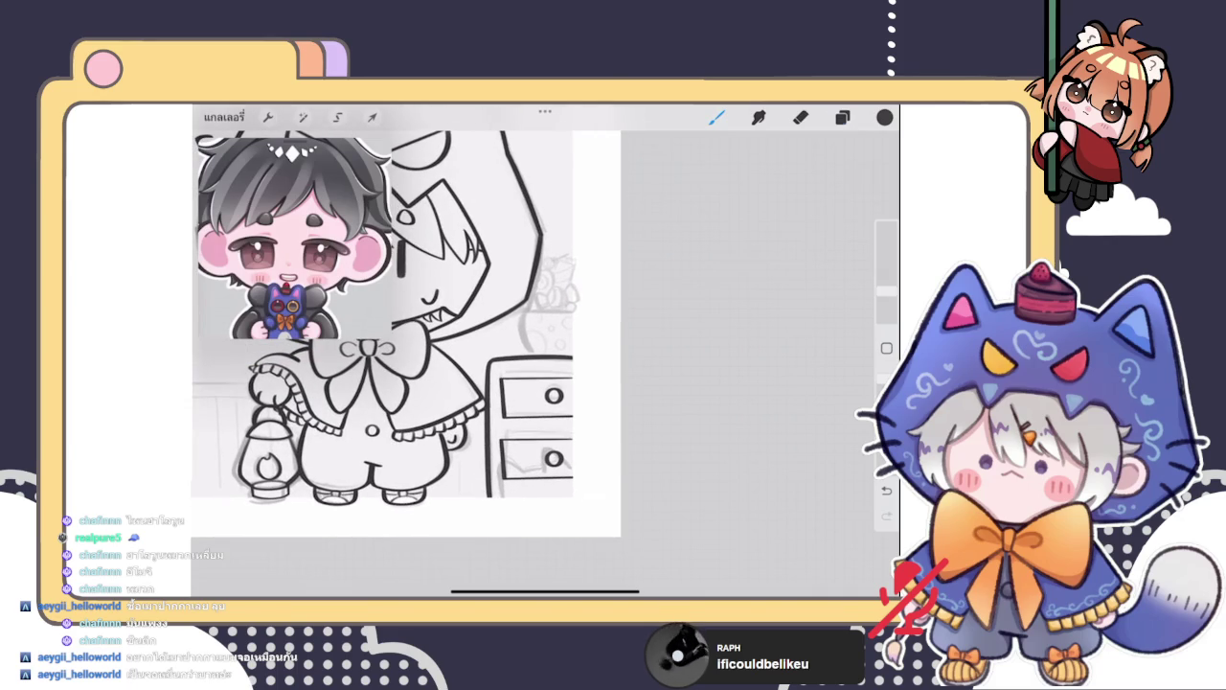
Collapse the two expanded layer groups in the layer list
left_click(842, 117)
left_click(822, 268)
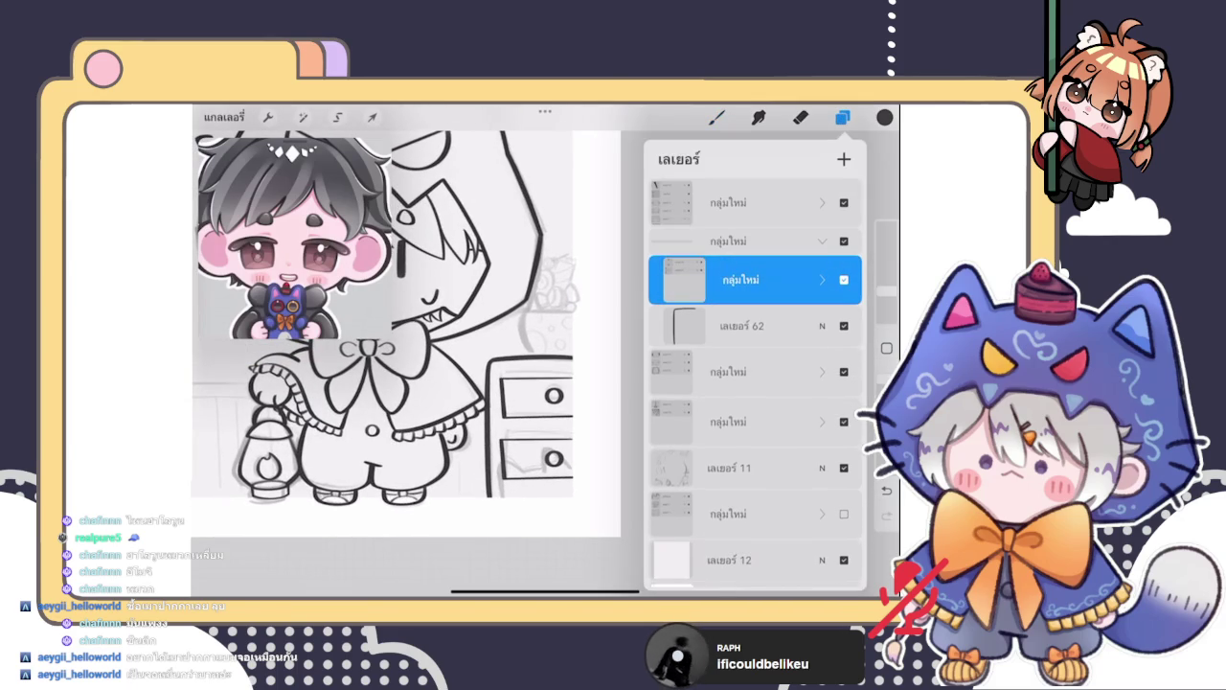
left_click(822, 241)
left_click(717, 116)
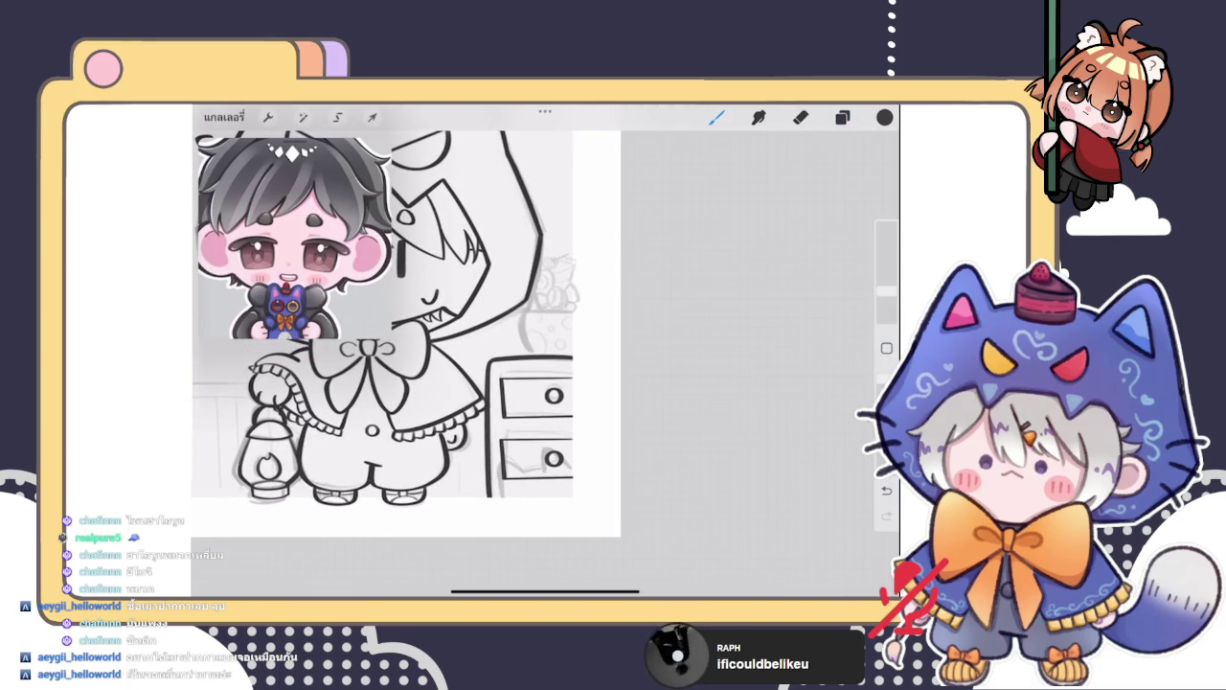
Ink the small rectangular wall picture frame with a zigzag doodle inside
scroll(403, 364, "up", 3)
mouse_move(534, 290)
left_mouse_down()
mouse_move(582, 221)
mouse_move(535, 292)
left_mouse_up()
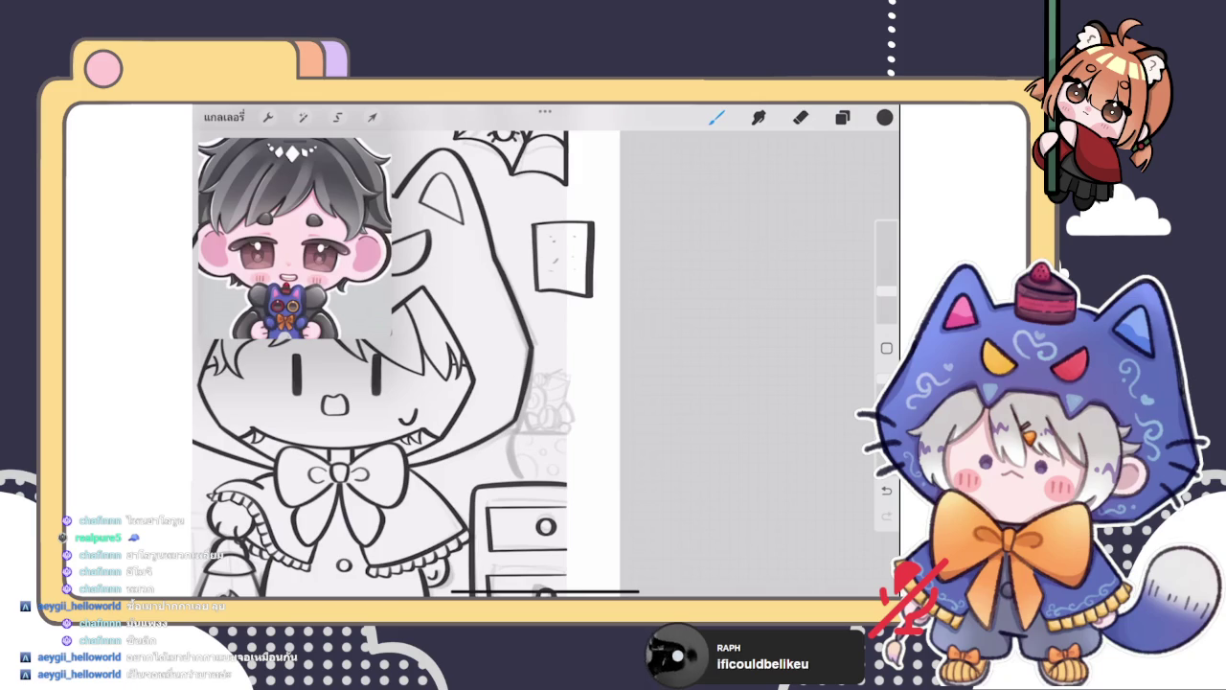
left_click_drag(595, 170, 555, 265)
scroll(402, 354, "up", 3)
key("ctrl+z")
left_click_drag(588, 209, 618, 196)
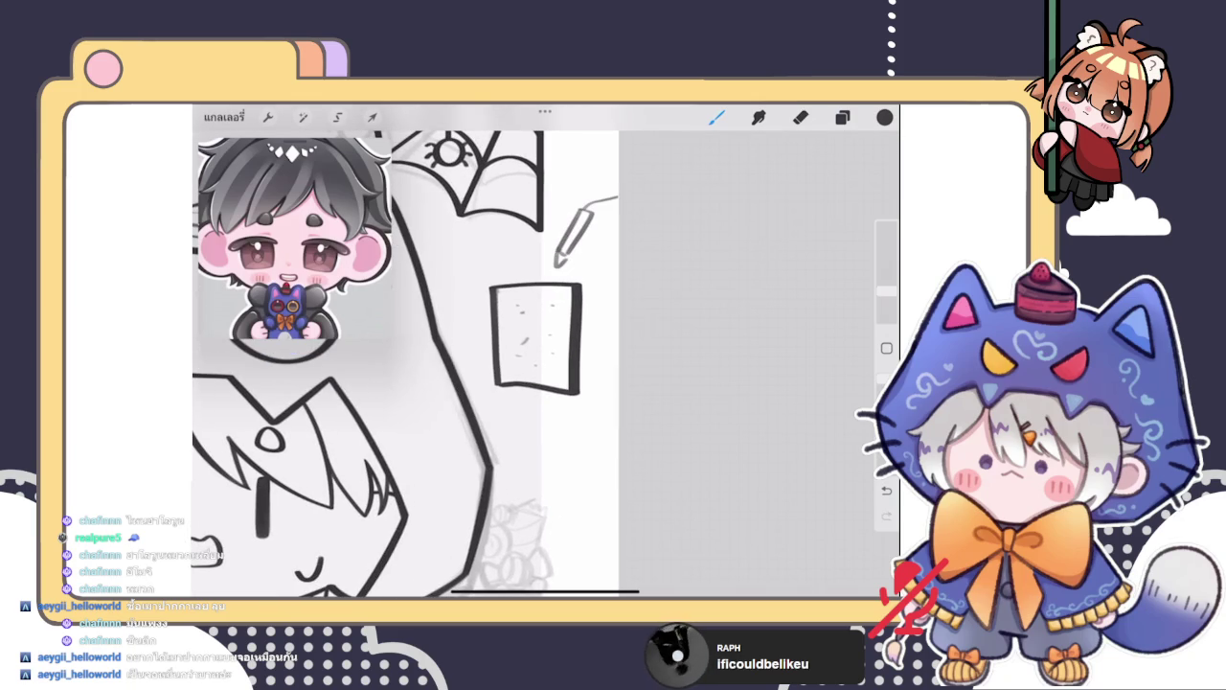
mouse_move(427, 159)
left_mouse_down()
mouse_move(548, 188)
mouse_move(425, 161)
mouse_move(498, 222)
mouse_move(456, 161)
left_mouse_up()
left_click_drag(507, 311, 562, 374)
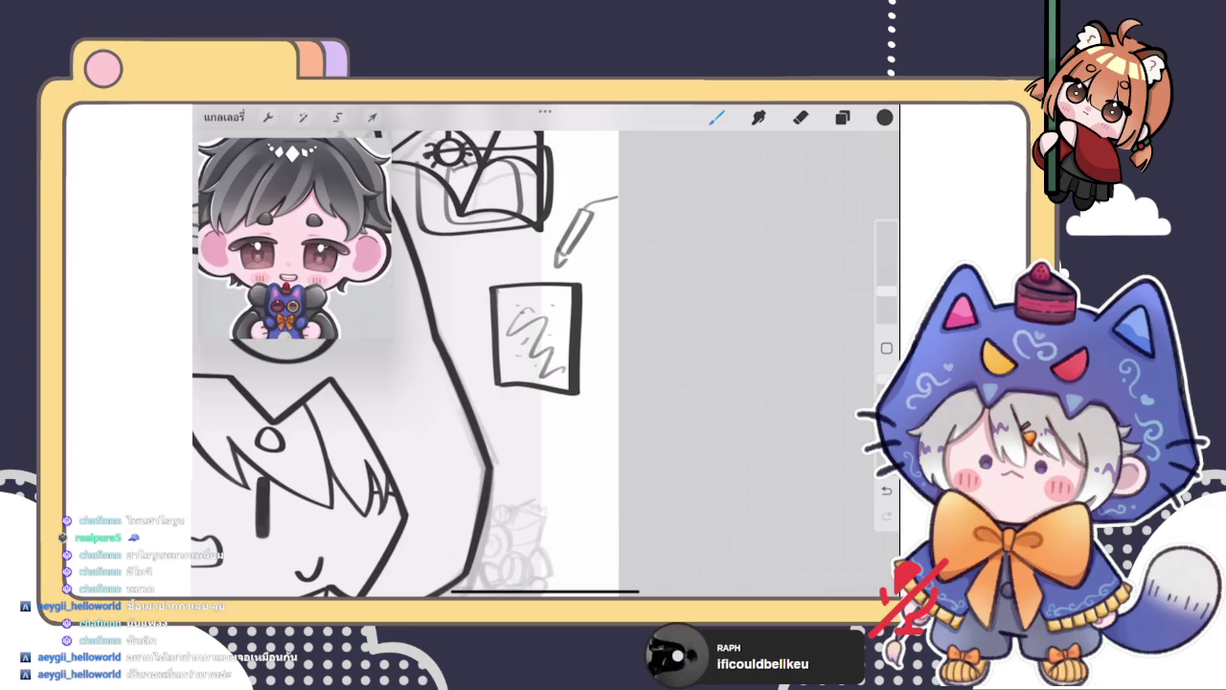
scroll(402, 355, "down", 3)
Erase the leftover rough sketch strokes around the picture frame
left_click(801, 117)
left_click_drag(886, 295, 886, 273)
left_click_drag(498, 384, 562, 260)
left_click(716, 117)
scroll(465, 331, "down", 3)
left_click(843, 117)
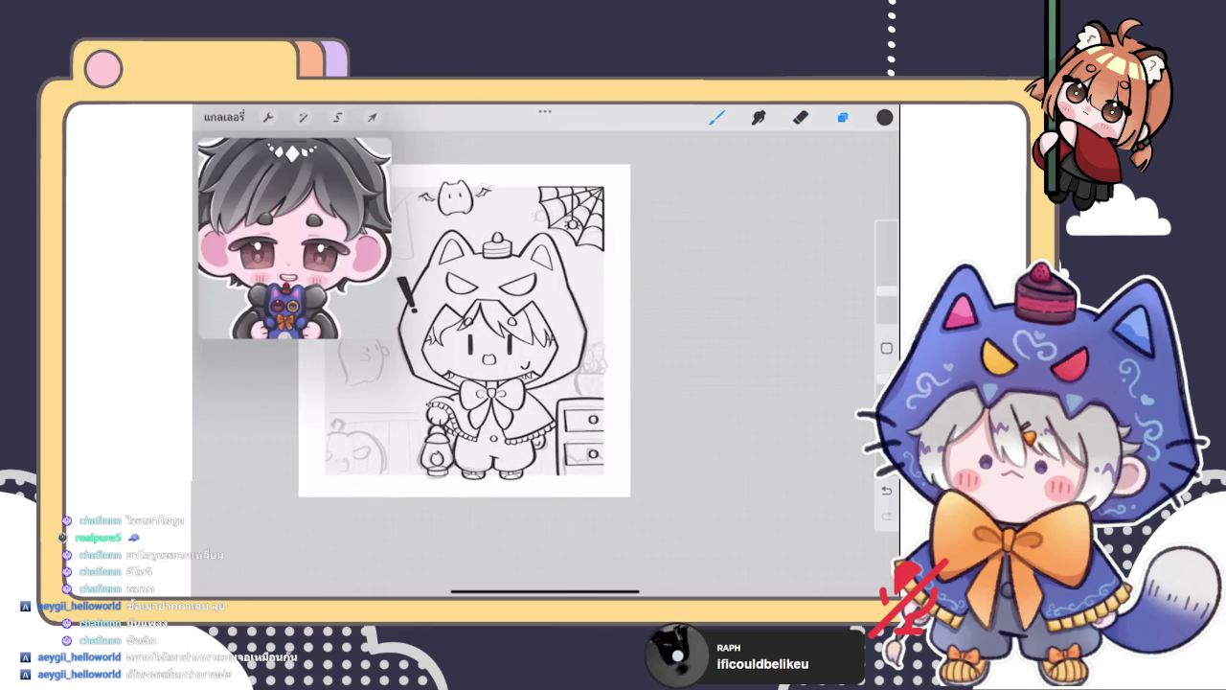
left_click(843, 117)
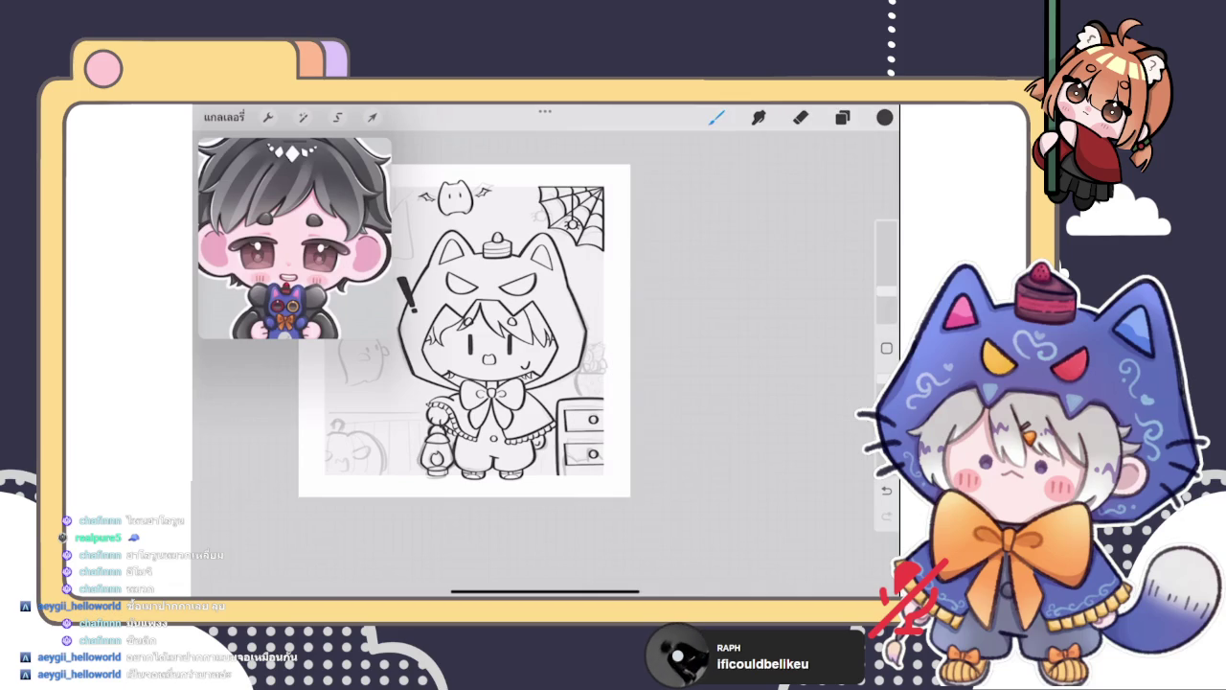
left_click(843, 117)
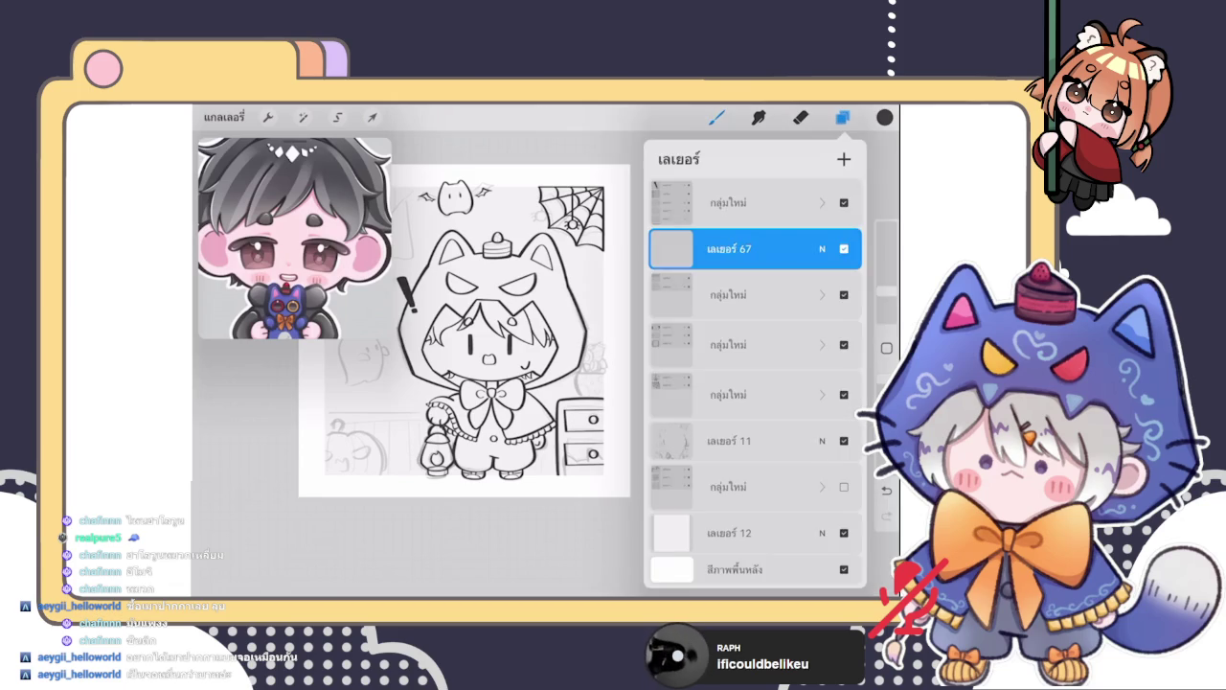
Redraw the frame's thick border and snap it into a QuickShape rectangle
left_click(843, 117)
scroll(528, 310, "down", 2)
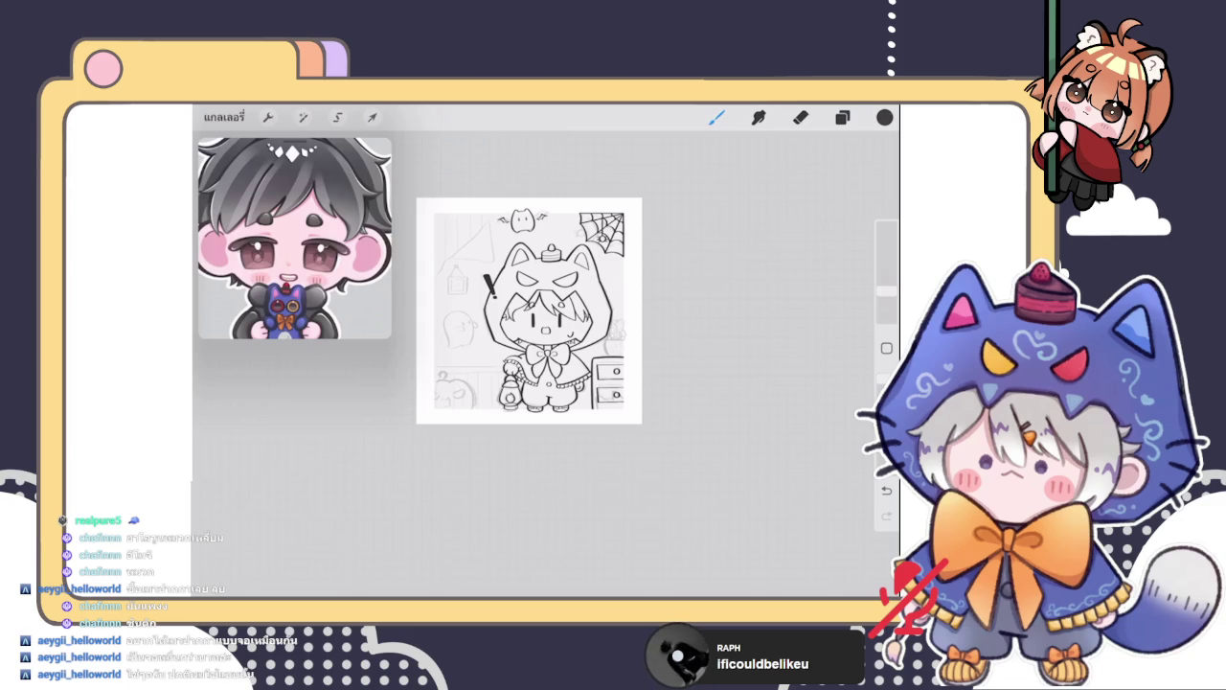
scroll(529, 310, "up", 3)
left_click(842, 117)
left_click(842, 117)
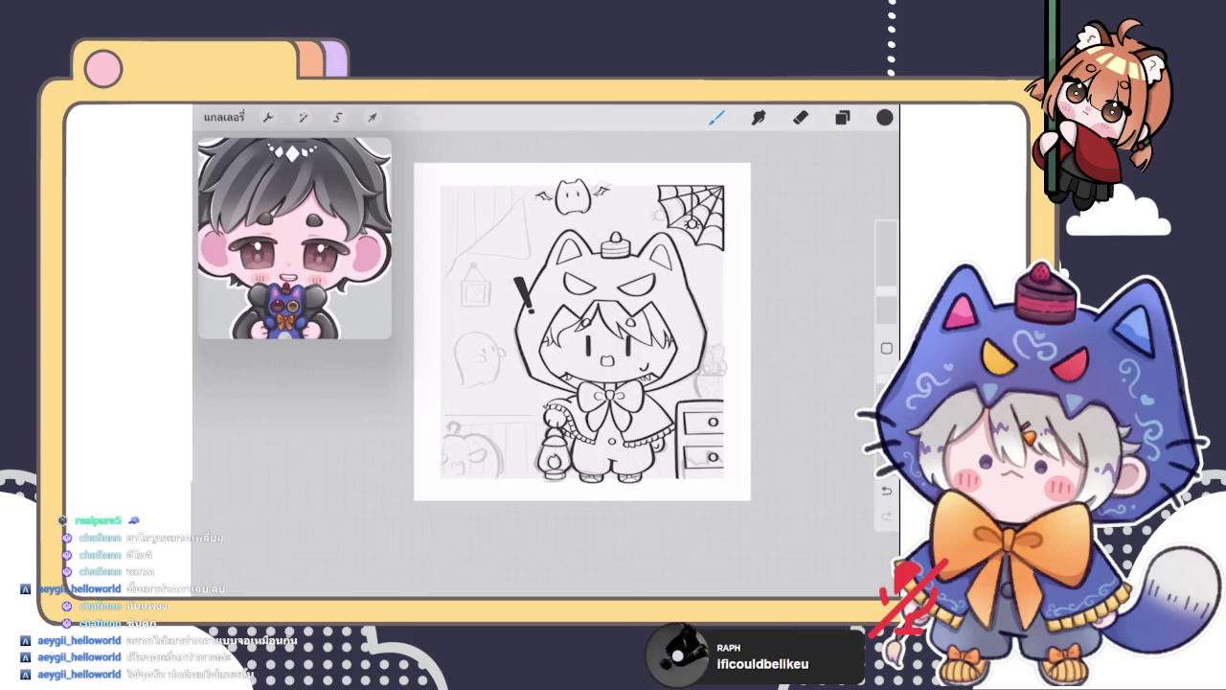
scroll(583, 332, "up", 5)
mouse_move(460, 305)
left_mouse_down()
mouse_move(565, 402)
mouse_move(525, 308)
mouse_move(460, 392)
left_mouse_up()
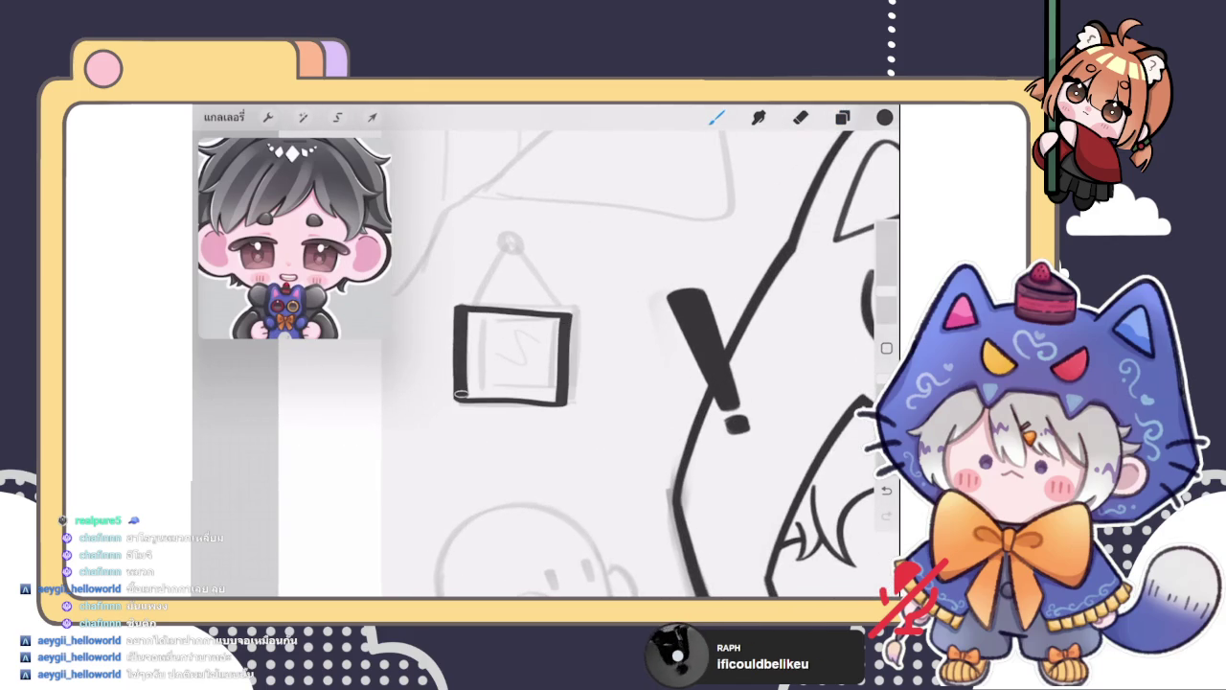
left_click(542, 139)
left_click(505, 170)
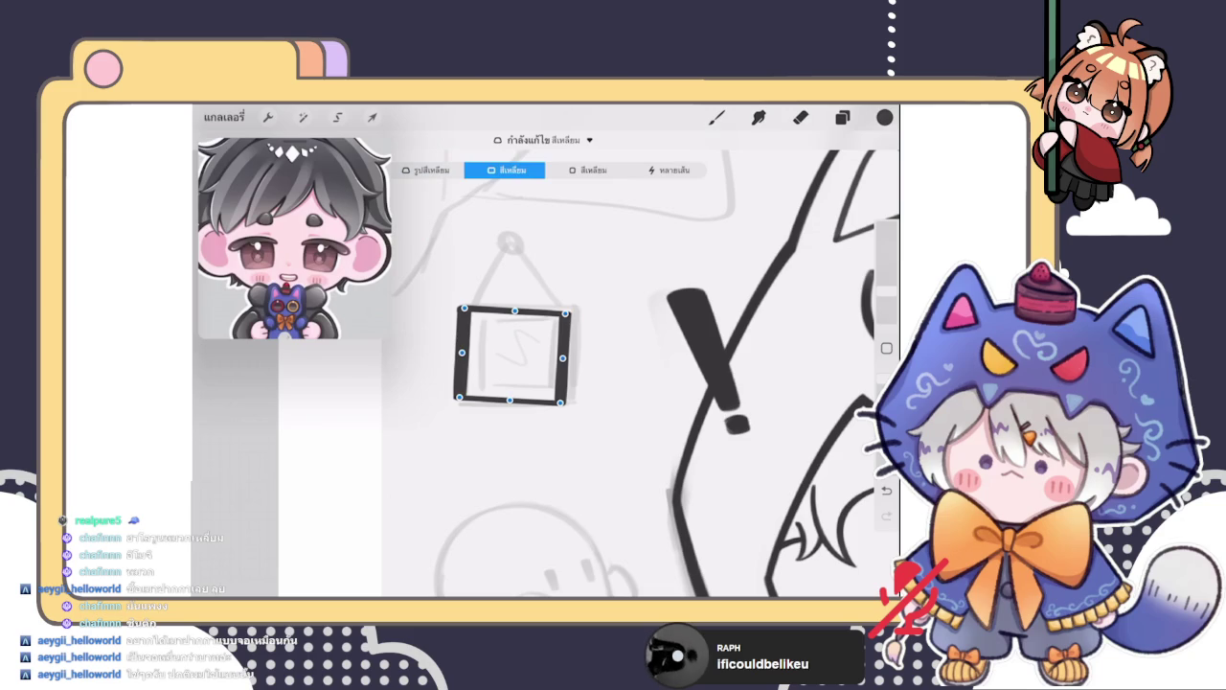
Transform the frame: enlarge it slightly and rotate it level to 0°
left_click(373, 117)
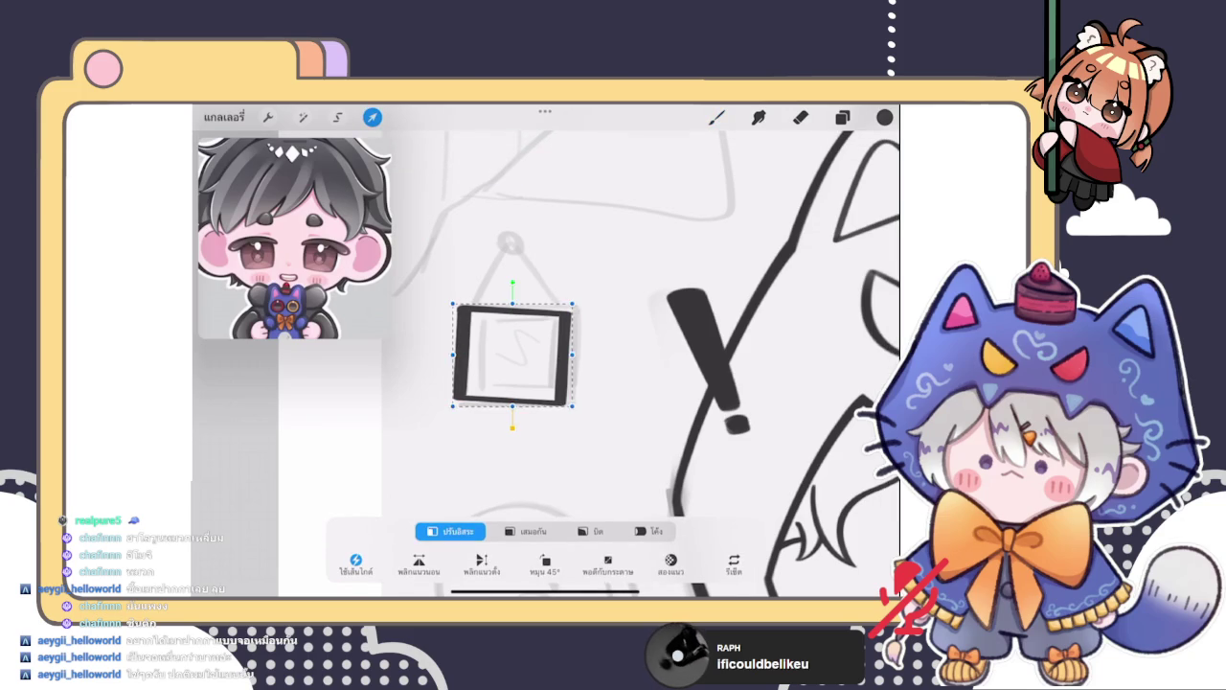
left_click_drag(453, 406, 451, 400)
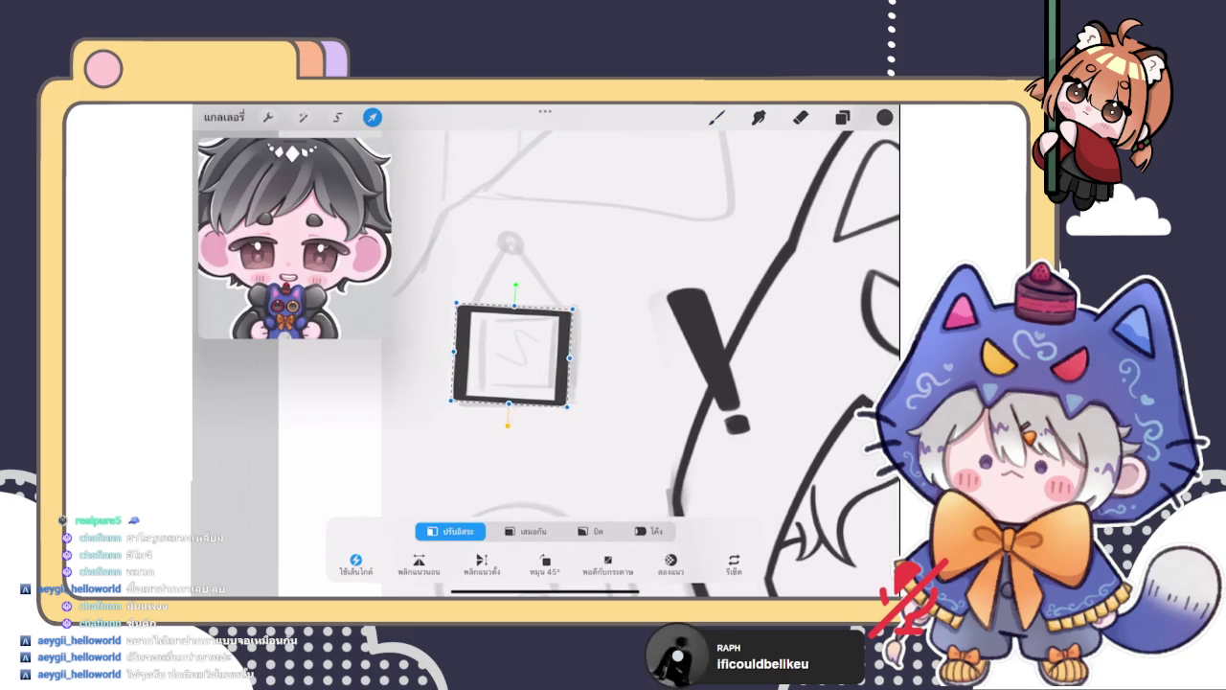
left_click(527, 531)
left_click_drag(572, 309, 583, 298)
left_click_drag(520, 275, 516, 267)
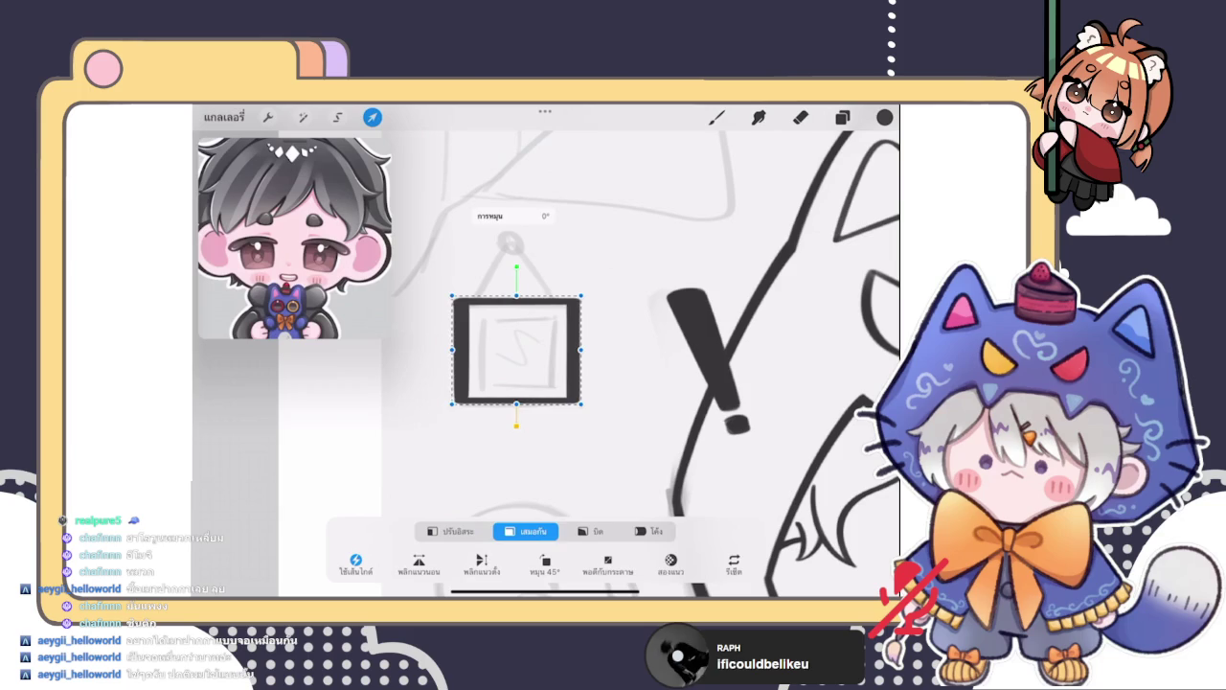
left_click(716, 117)
scroll(613, 383, "down", 5)
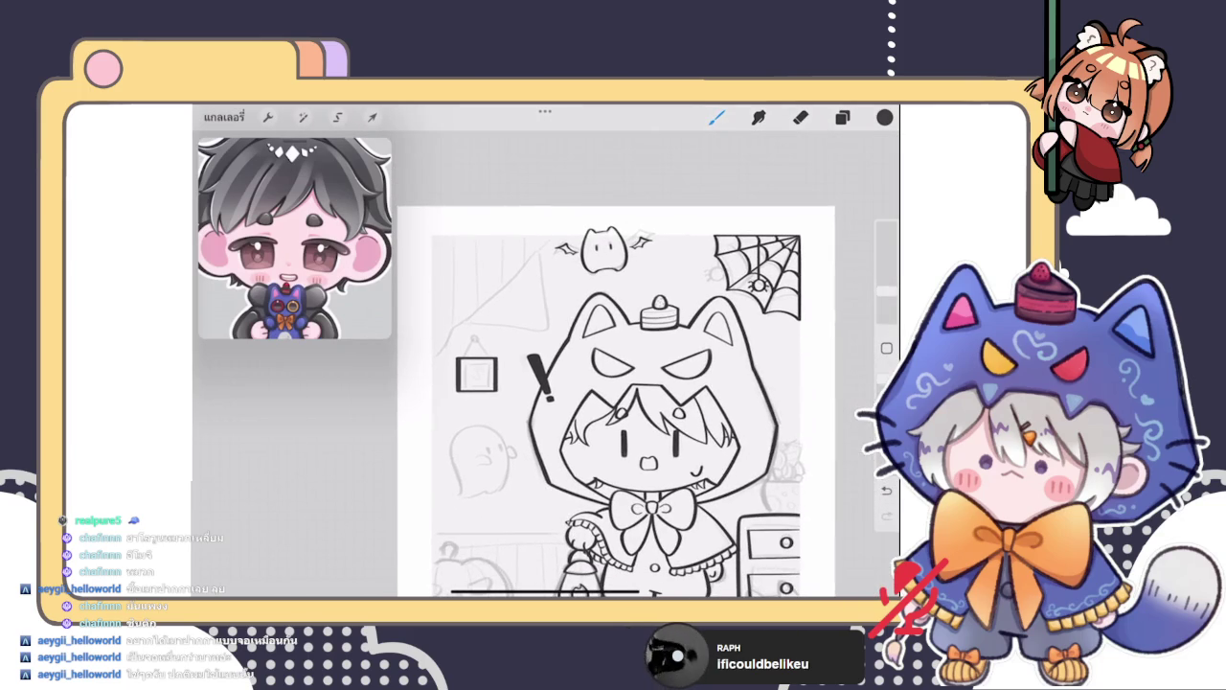
scroll(451, 332, "up", 3)
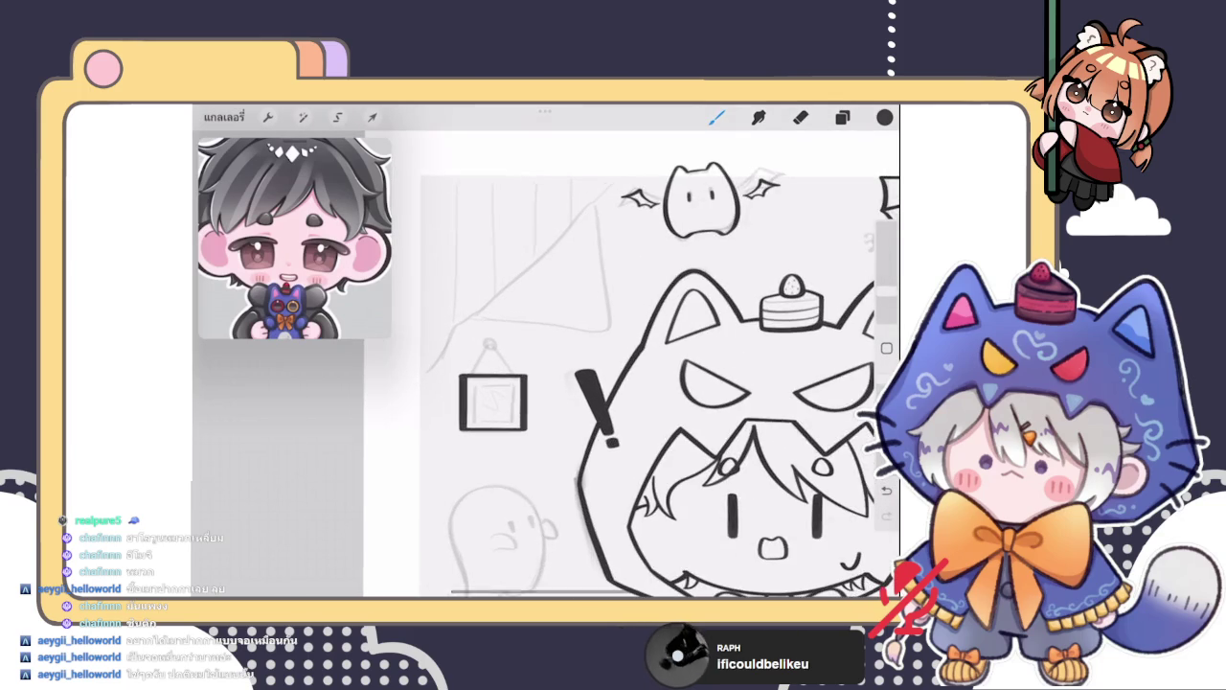
left_click(842, 117)
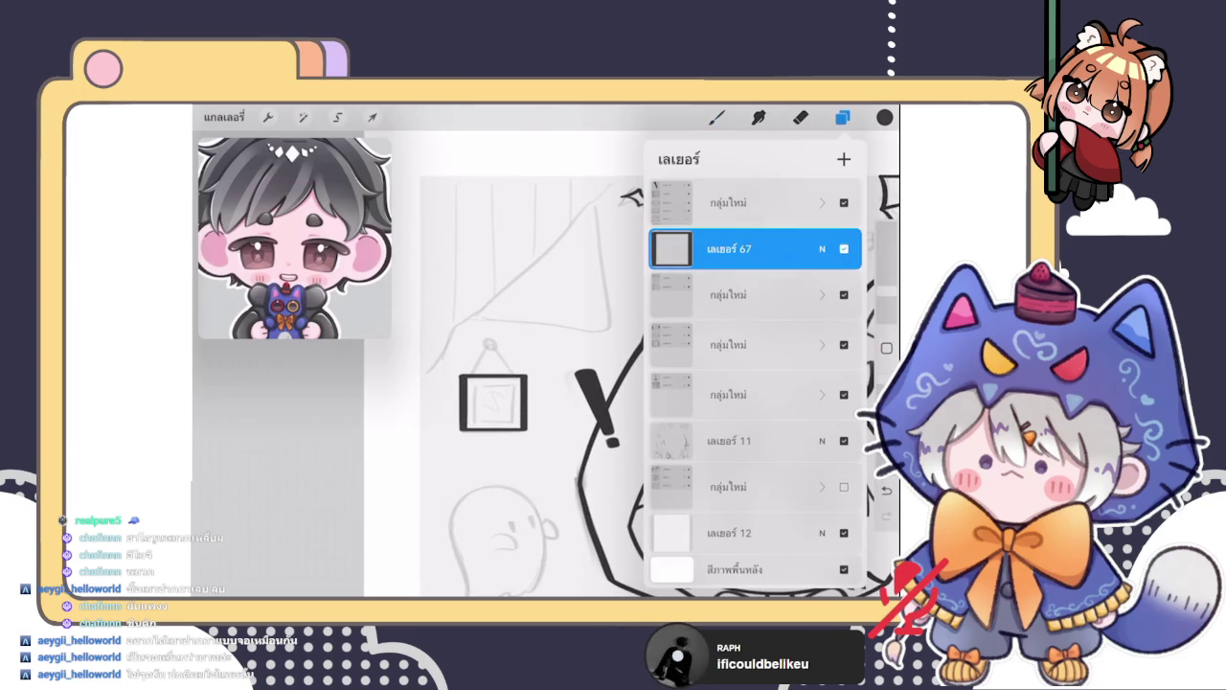
Duplicate frame layer 67 and transform the copy to give the frame a double border
left_click_drag(804, 249, 680, 249)
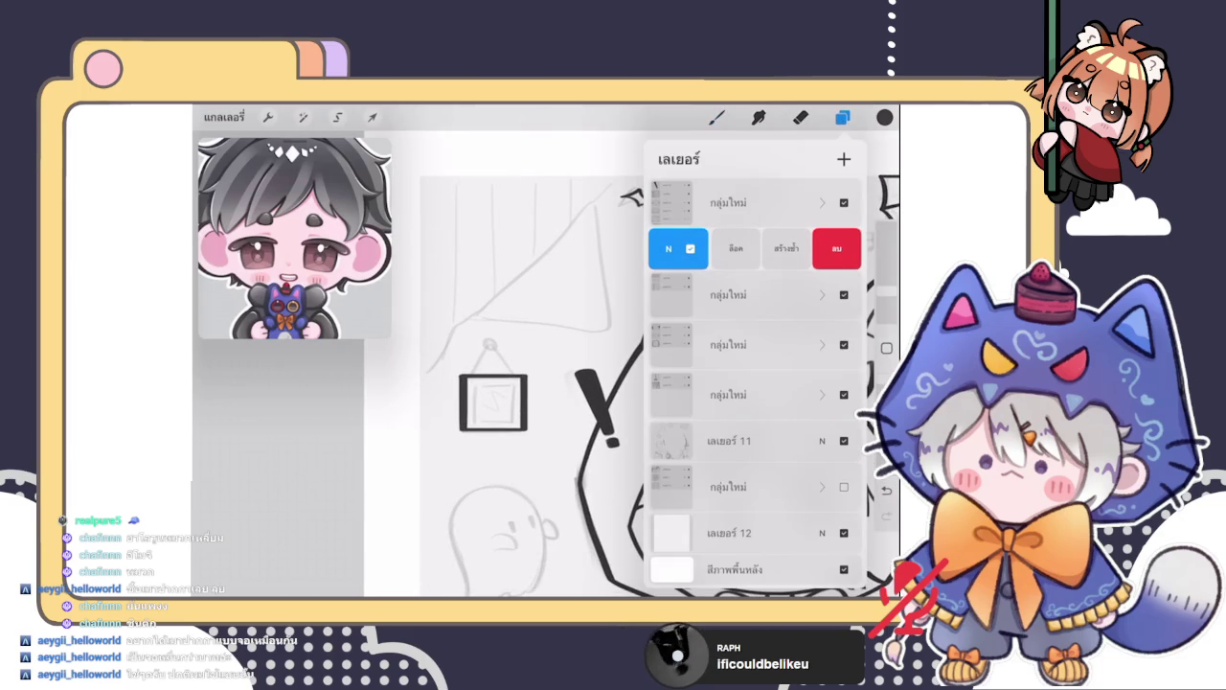
left_click(728, 249)
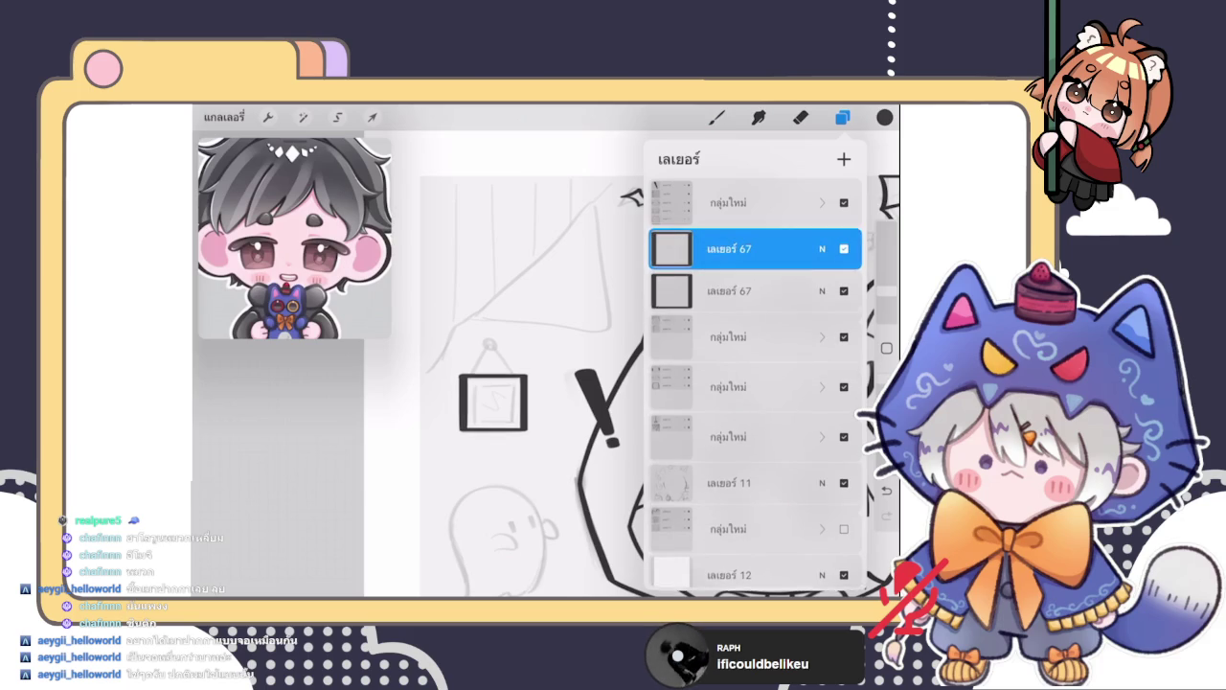
scroll(492, 396, "up", 2)
scroll(493, 383, "down", 2)
mouse_move(536, 402)
left_mouse_down()
mouse_move(498, 384)
mouse_move(525, 331)
left_mouse_up()
left_click(372, 117)
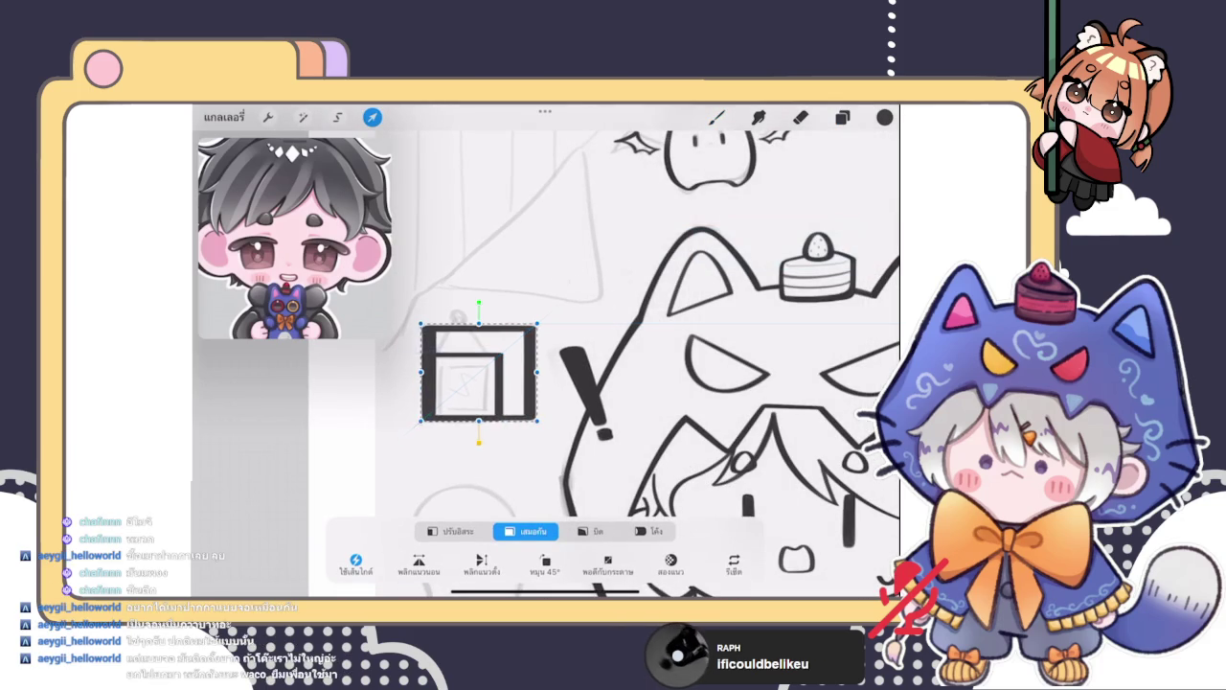
left_click_drag(466, 379, 464, 387)
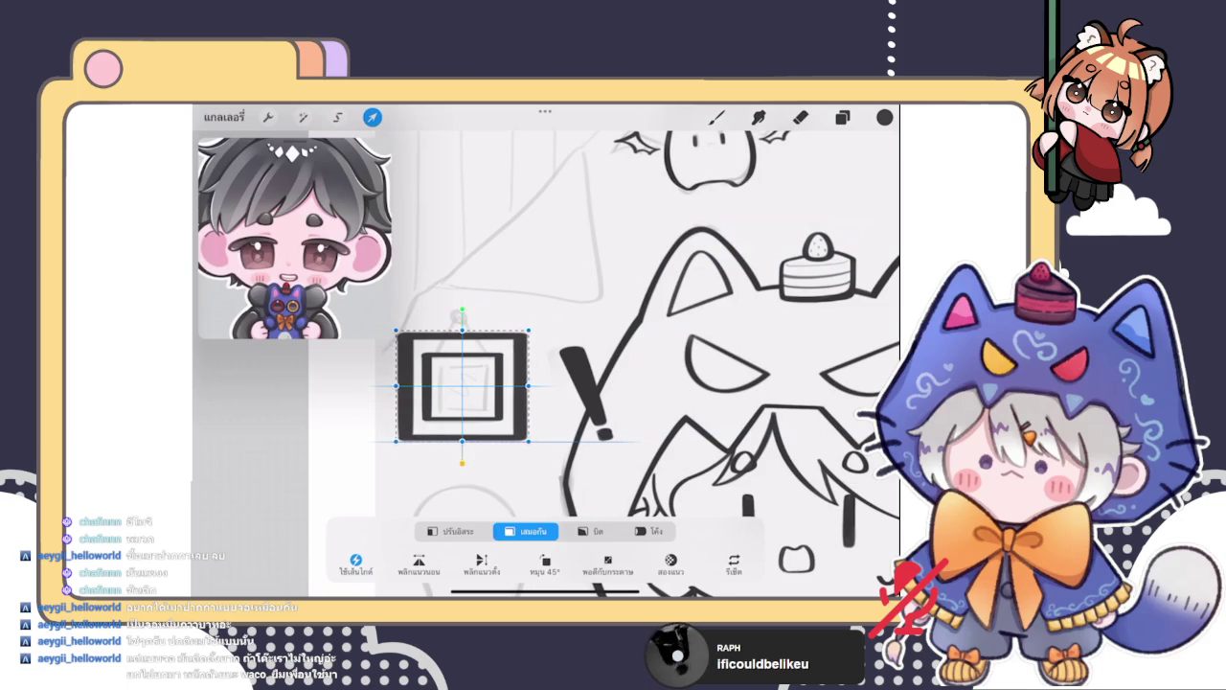
left_click(717, 117)
scroll(604, 364, "down", 5)
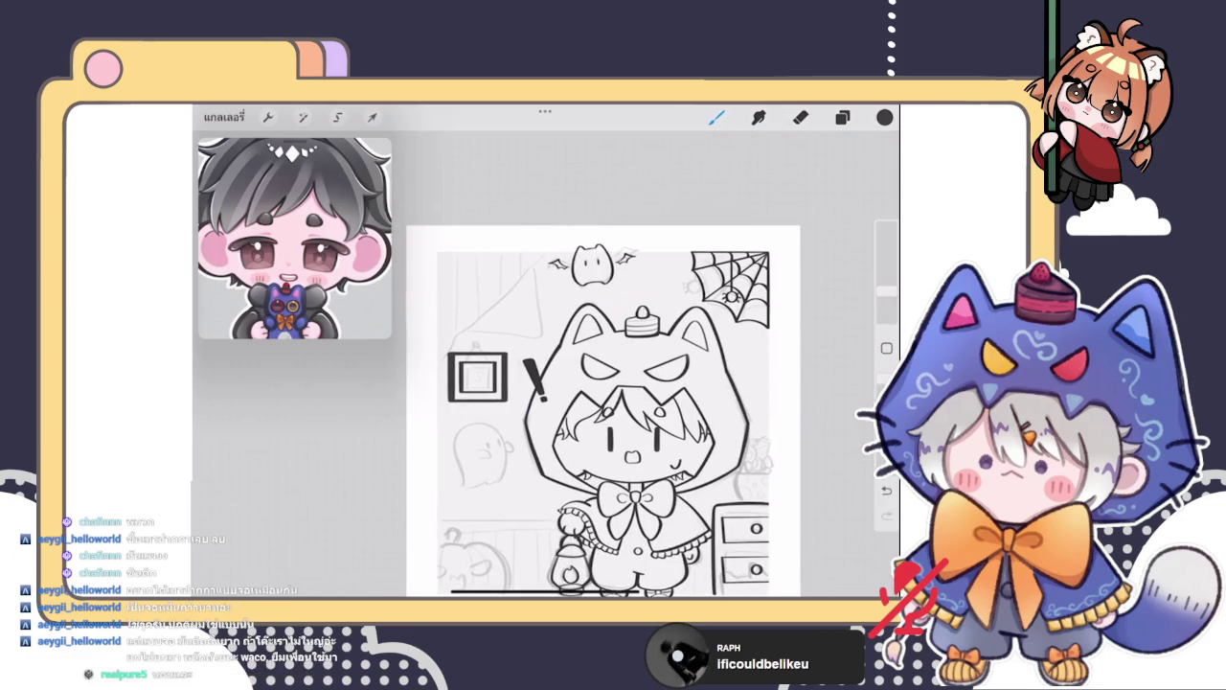
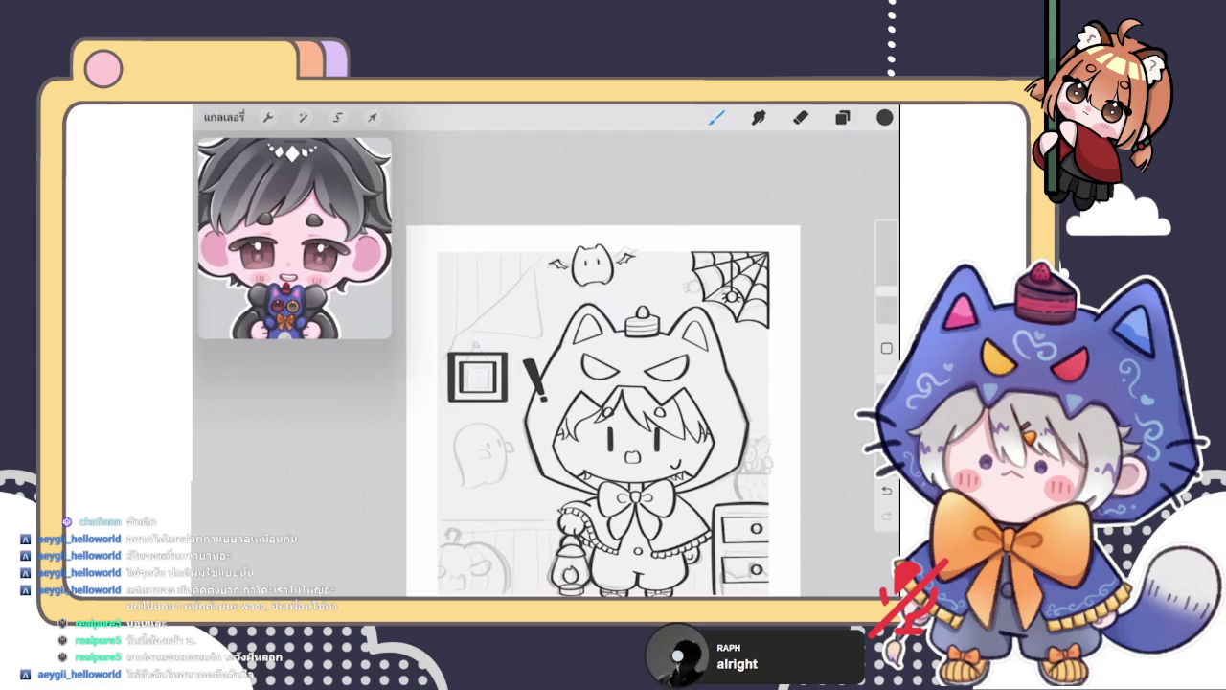
Select both picture frame layers together
left_click(842, 117)
left_click(842, 117)
left_click(842, 117)
left_click_drag(709, 290, 786, 290)
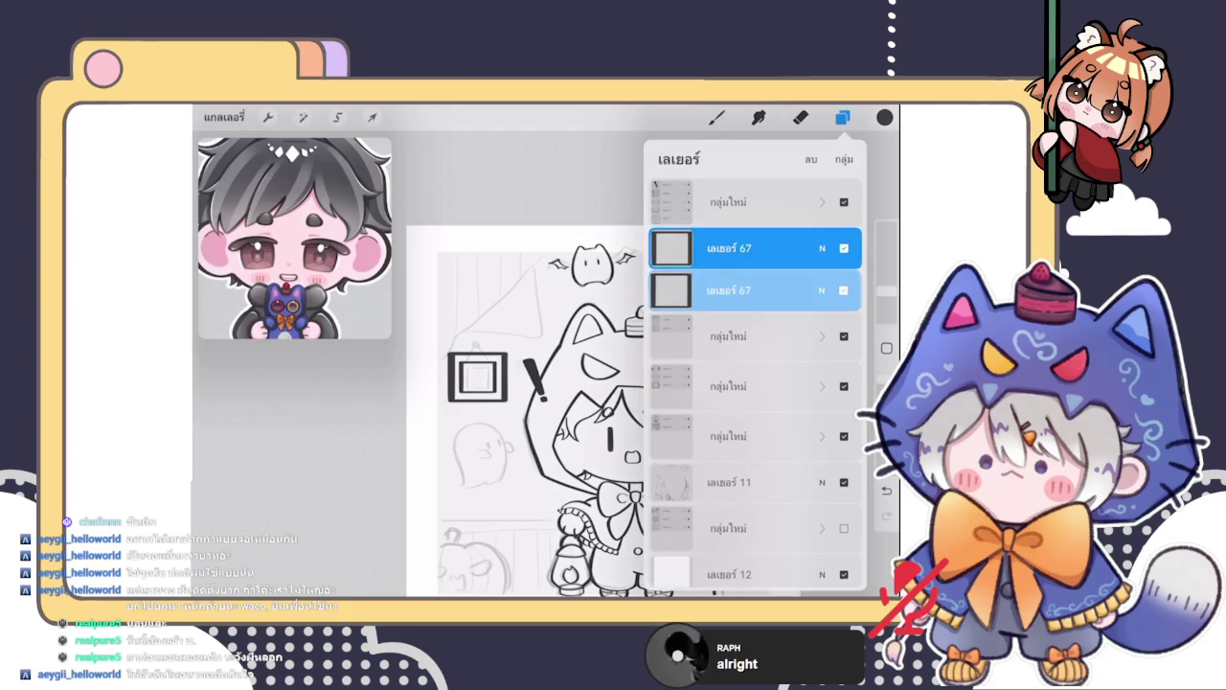
left_click(670, 274)
Ink a triangular hanging string as two straight slopes meeting above the frame
left_click(716, 117)
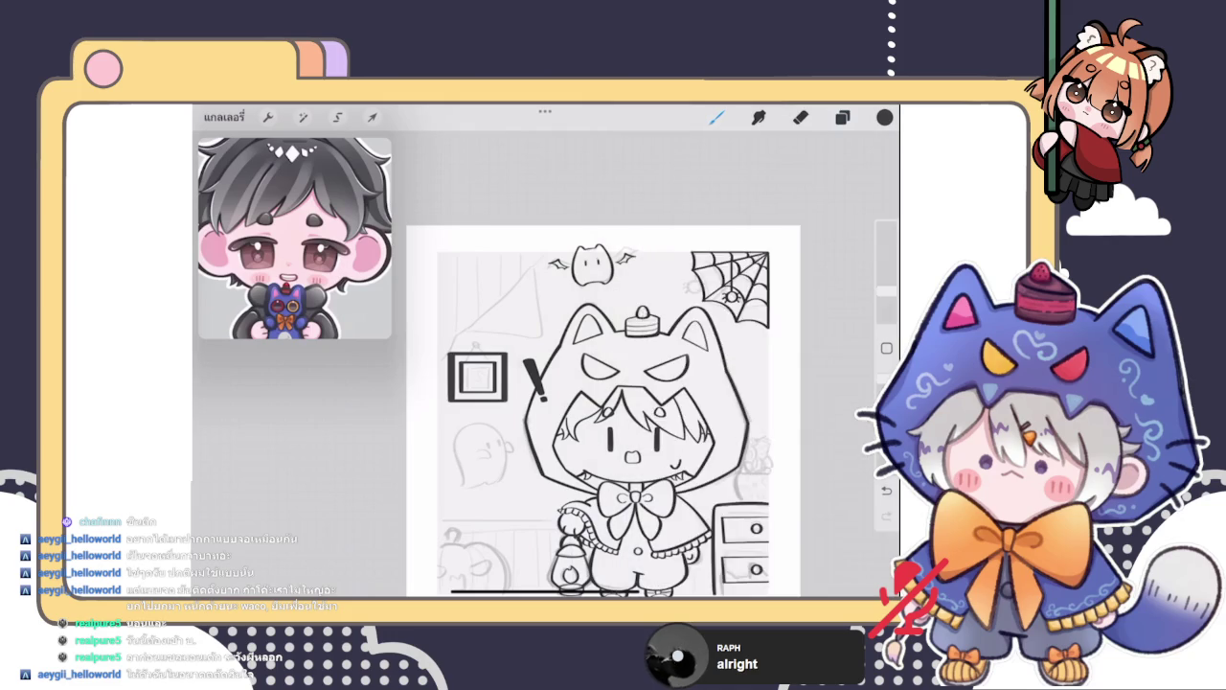
scroll(479, 317, "up", 5)
mouse_move(408, 398)
left_mouse_down()
mouse_move(481, 314)
mouse_move(521, 376)
left_mouse_up()
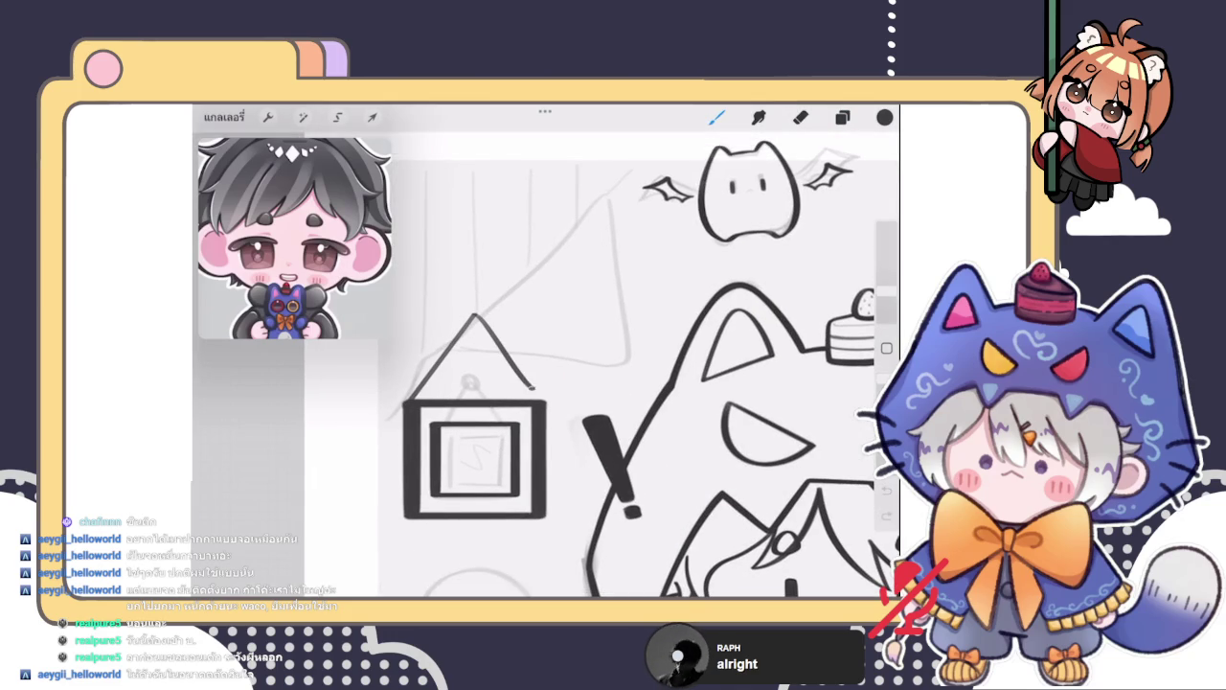
left_click_drag(475, 316, 544, 401)
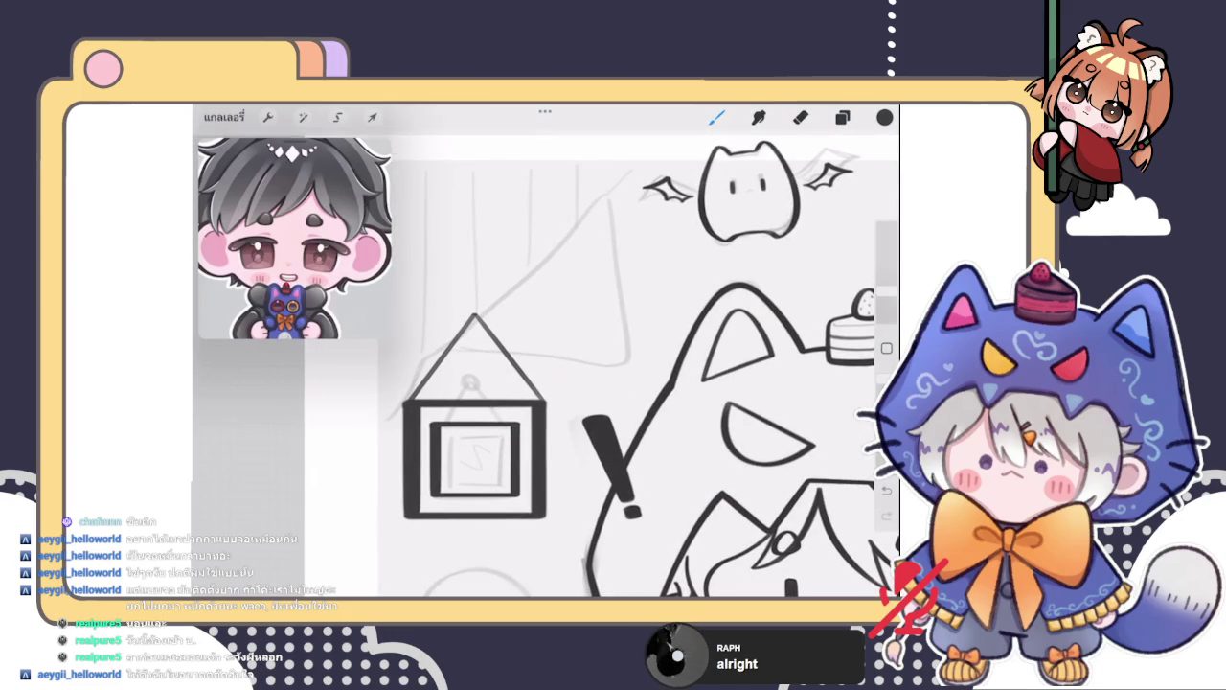
left_click(372, 117)
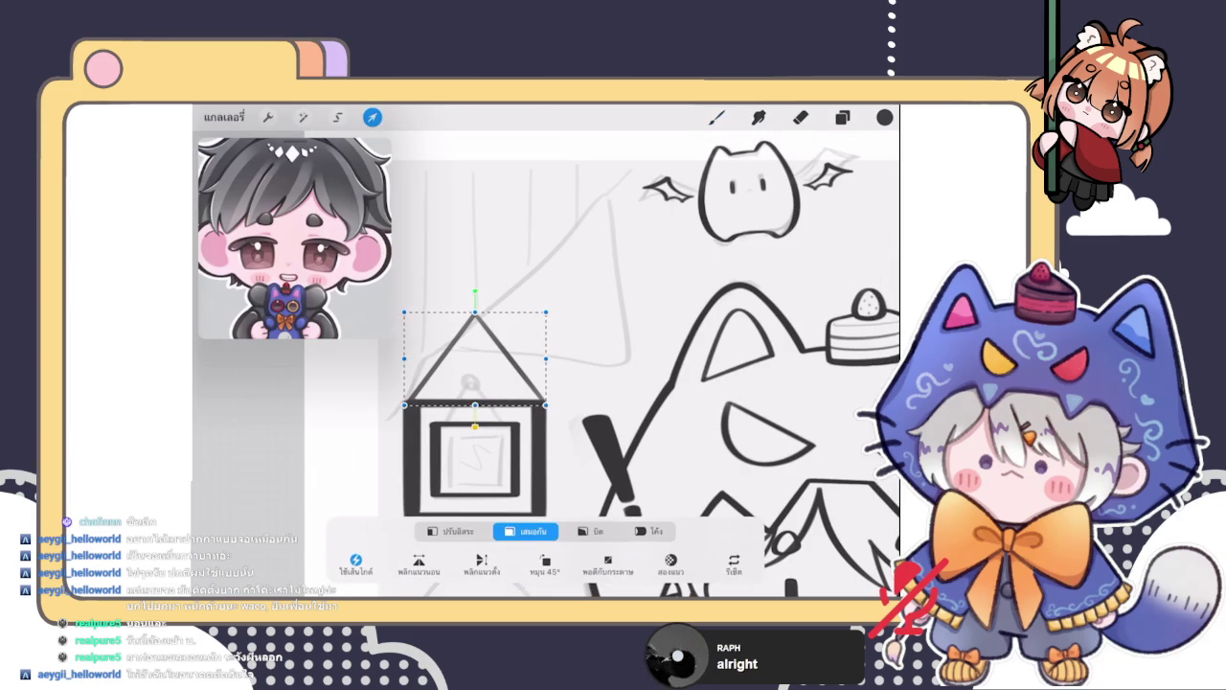
left_click(371, 117)
Duplicate the triangle string layer and merge the two copies into one
left_click(843, 117)
left_click_drag(814, 276, 671, 276)
left_click(788, 276)
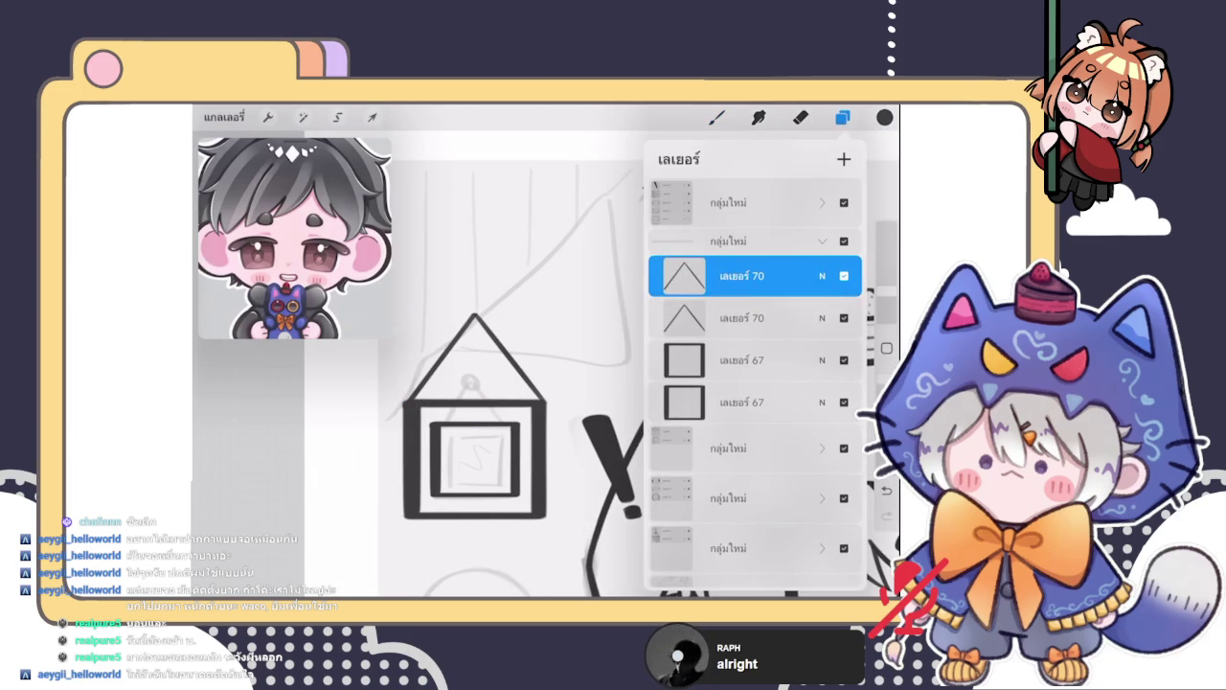
left_click(684, 276)
left_click(608, 375)
On a new layer, draw a small elliptical ring at the string's apex
left_click(843, 159)
left_click(717, 117)
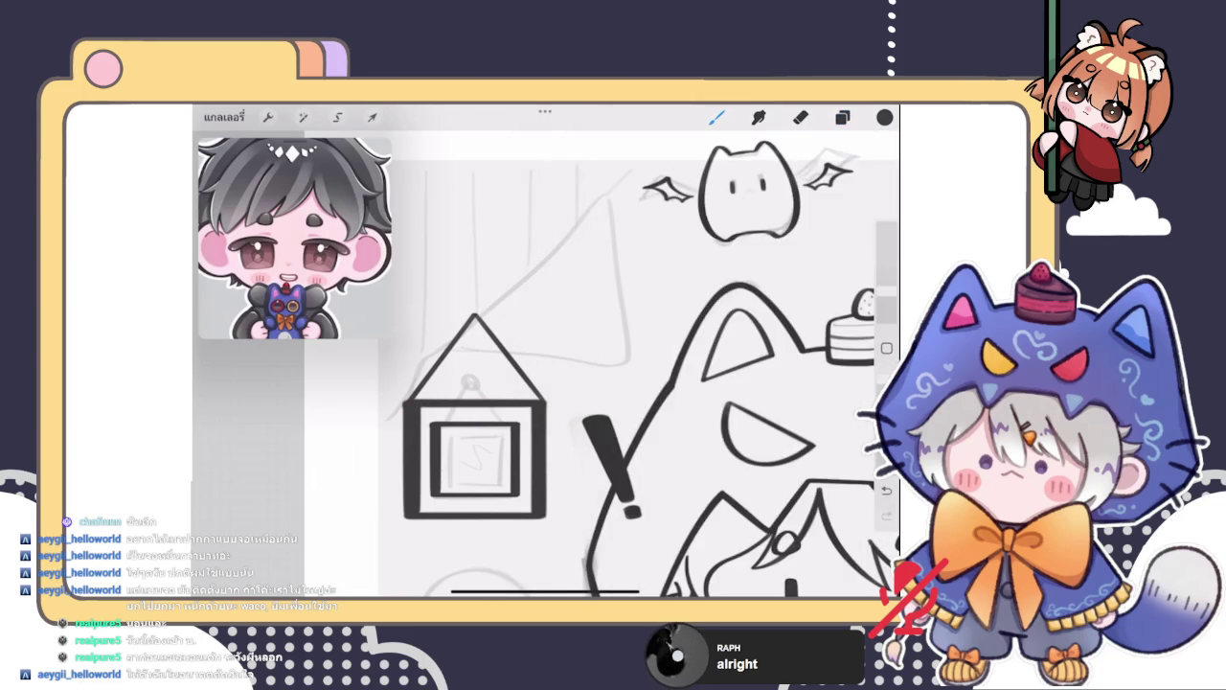
scroll(507, 384, "up", 3)
mouse_move(516, 291)
left_mouse_down()
mouse_move(506, 320)
mouse_move(513, 288)
left_mouse_up()
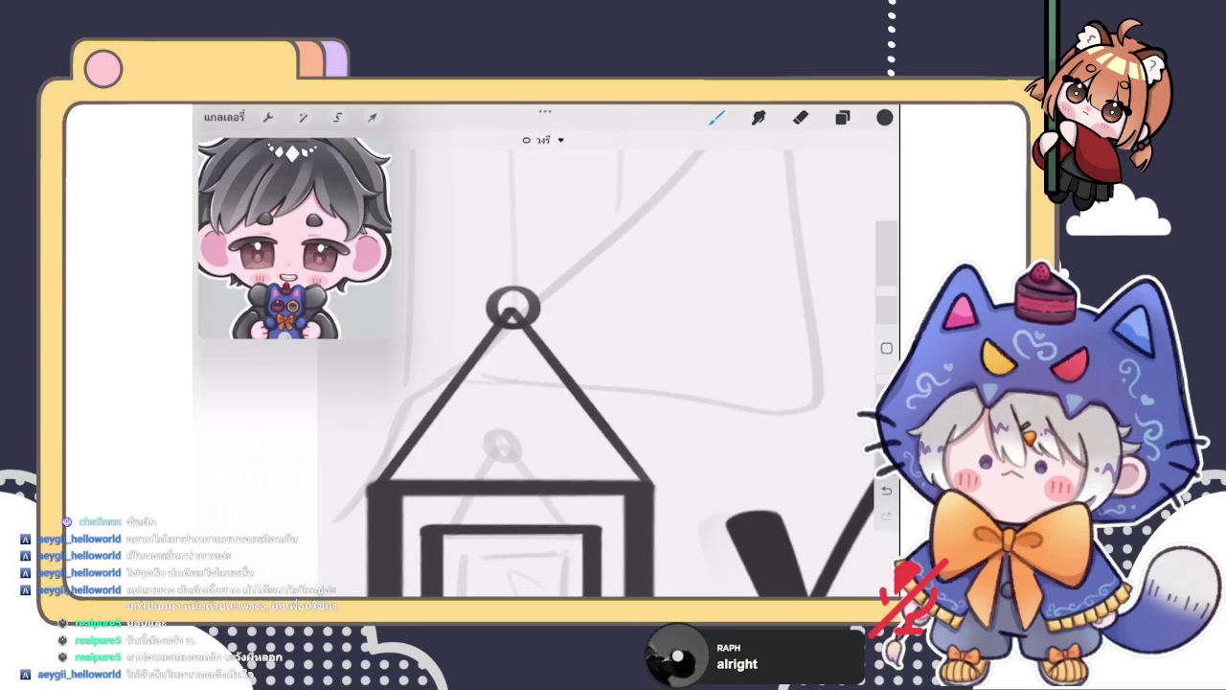
left_click(543, 140)
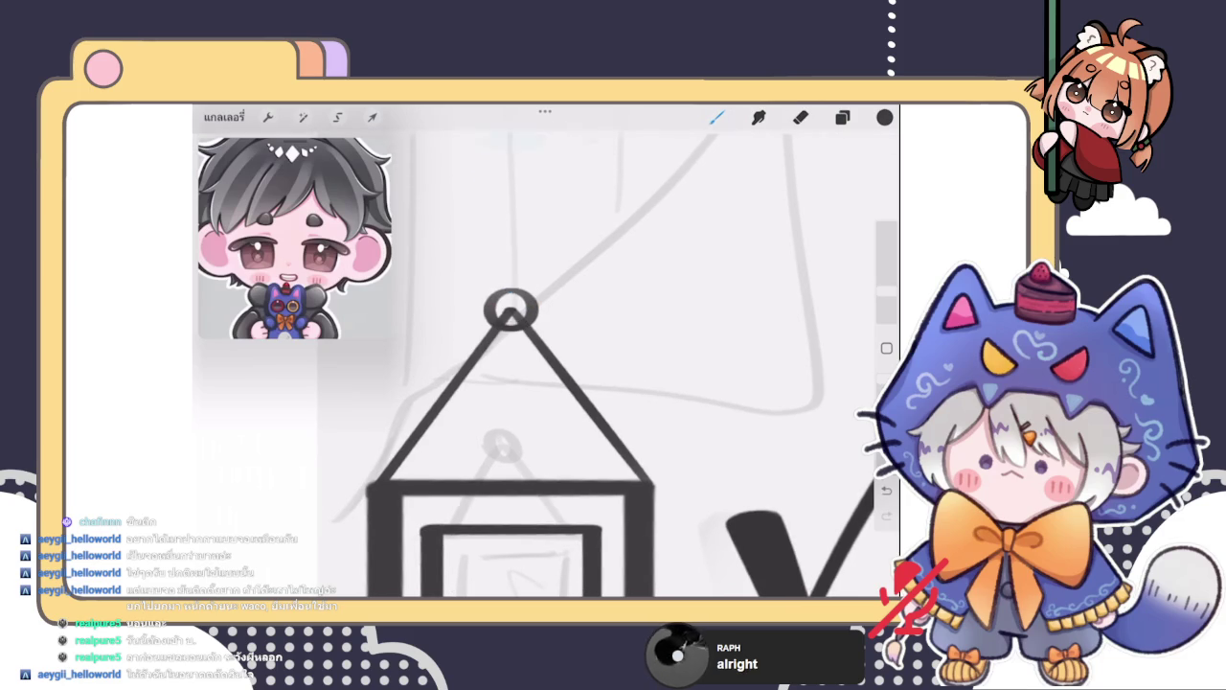
left_click(842, 117)
Erase the string lines showing inside the ring at the apex
left_click(801, 117)
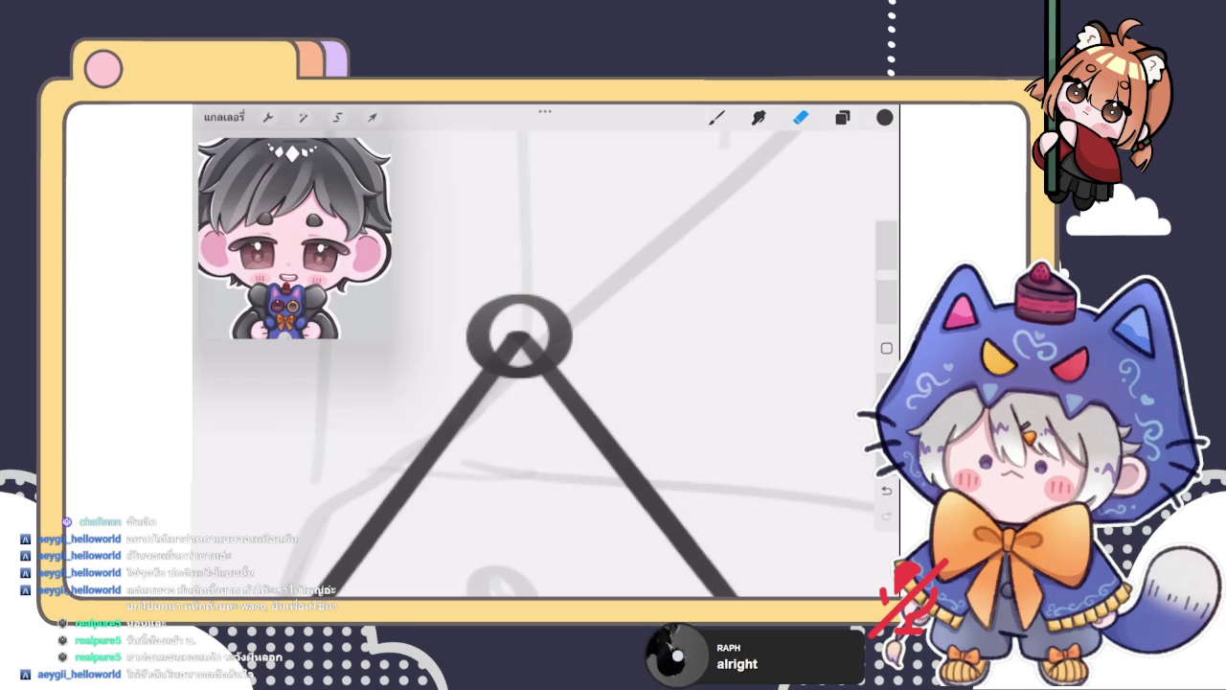
left_click_drag(887, 282, 886, 316)
mouse_move(522, 349)
left_mouse_down()
mouse_move(514, 324)
mouse_move(521, 349)
left_mouse_up()
scroll(537, 384, "down", 5)
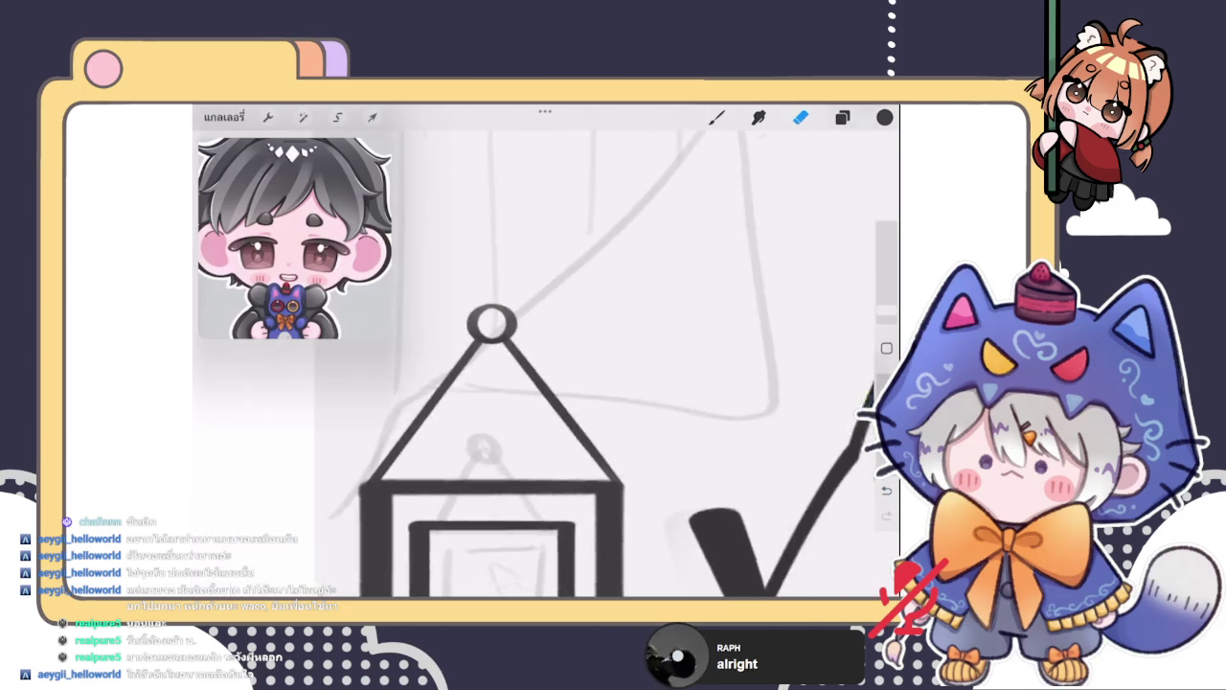
scroll(575, 384, "down", 3)
left_click(842, 117)
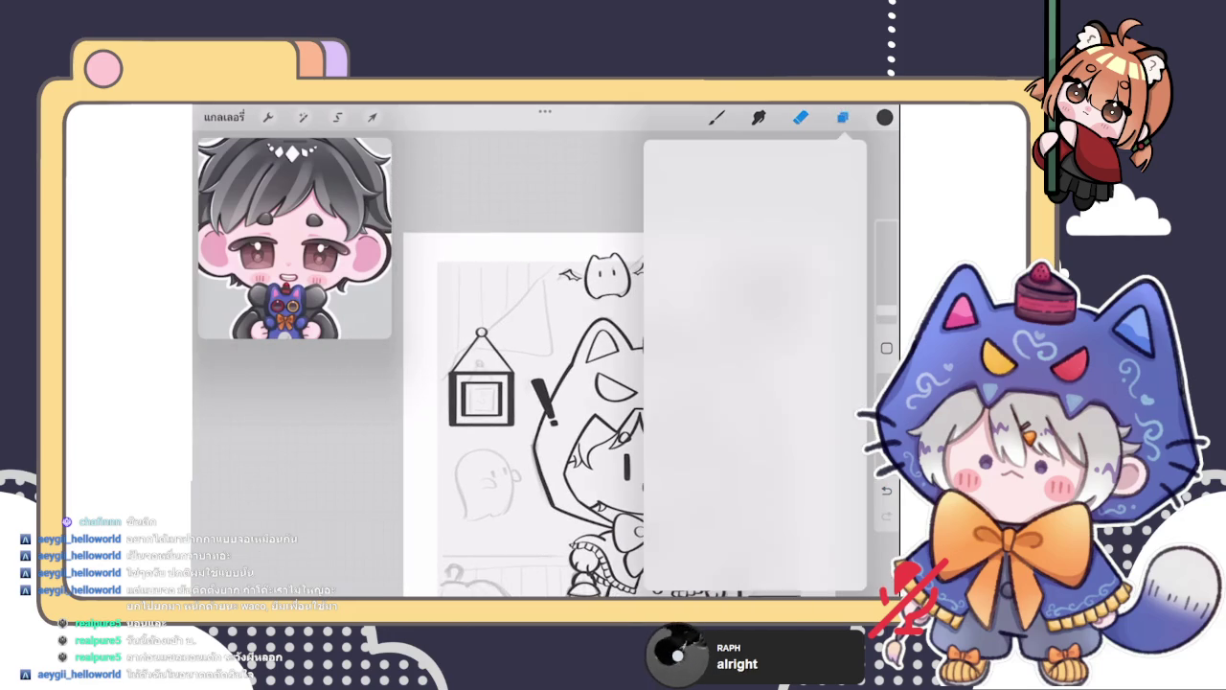
Select the collapsed picture frame group and move it slightly lower on the wall
left_click(728, 241)
left_click(822, 241)
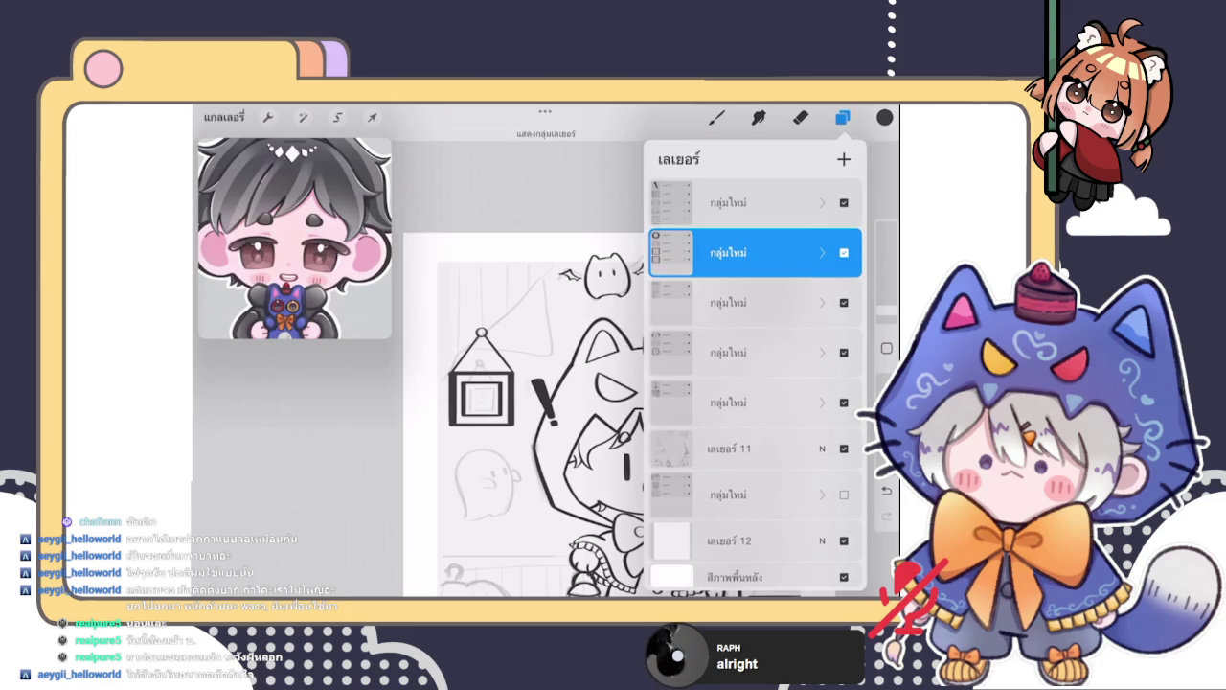
left_click(372, 117)
left_click_drag(482, 383, 485, 405)
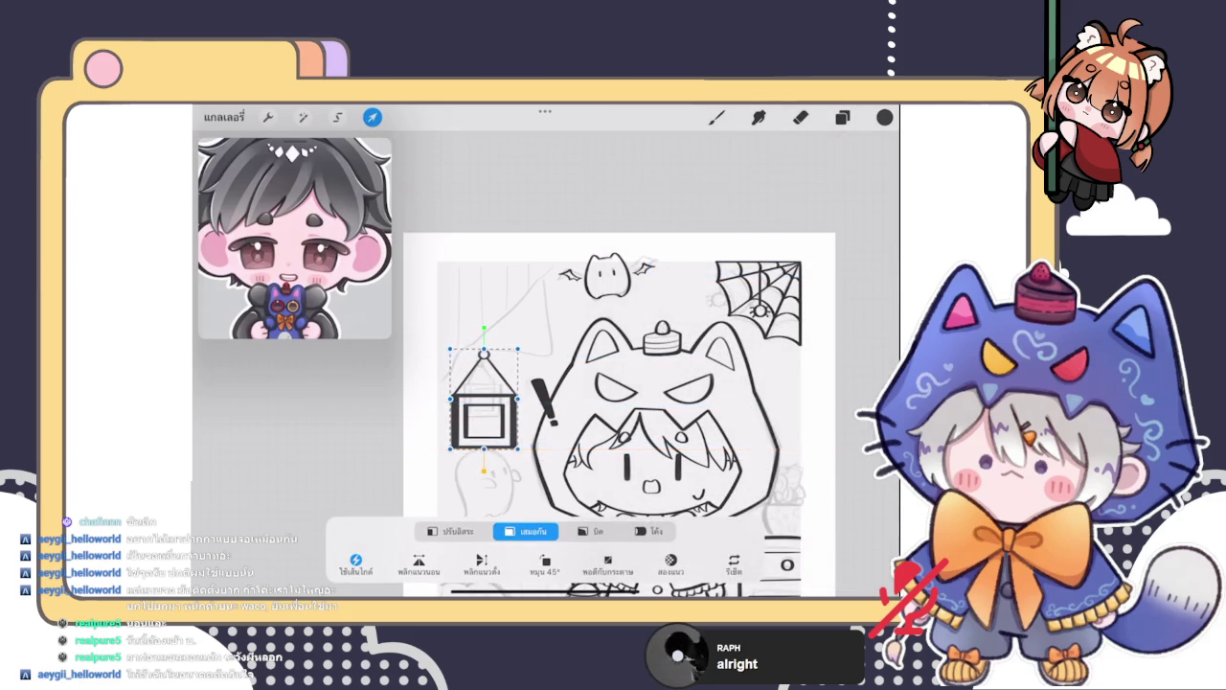
left_click(717, 117)
scroll(619, 415, "down", 3)
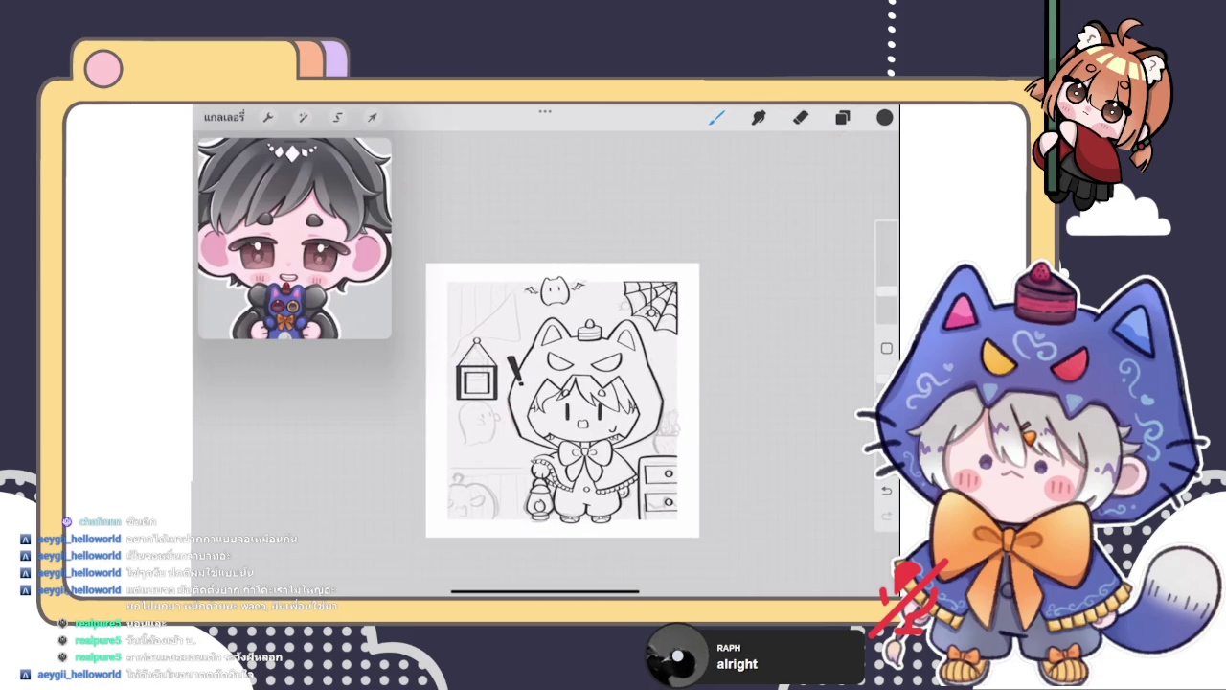
scroll(562, 400, "up", 5)
Scale the frame, string and ring down slightly as one unit
left_click(373, 117)
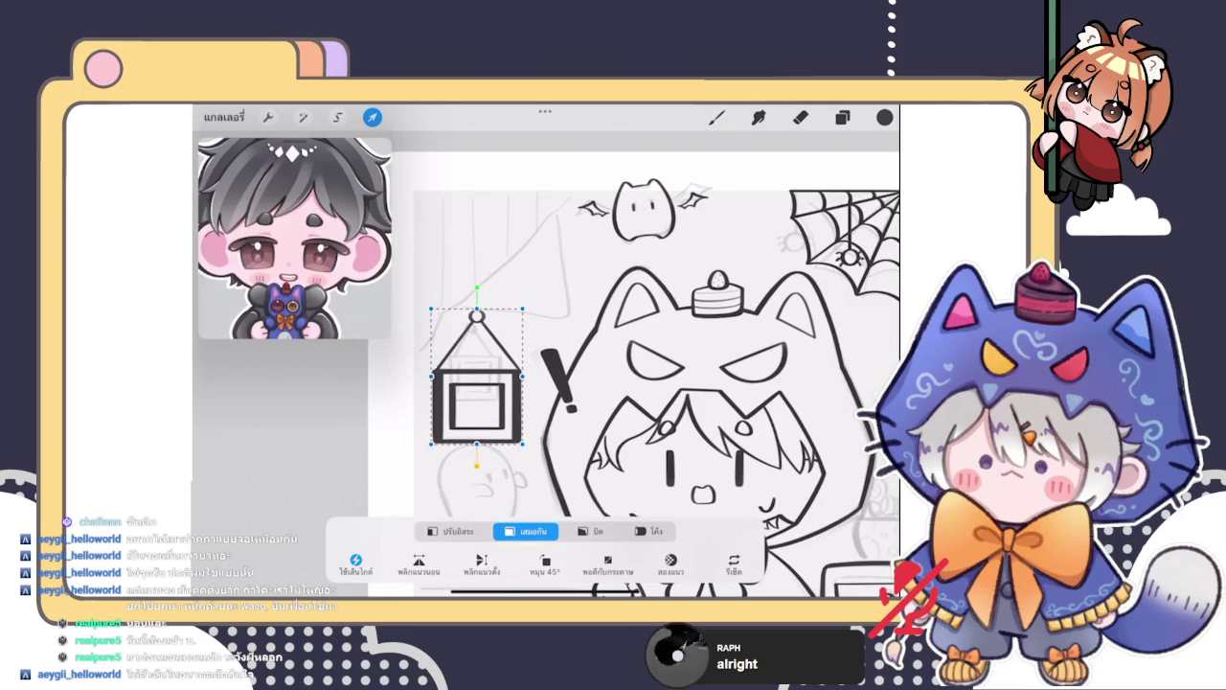
left_click_drag(522, 444, 509, 430)
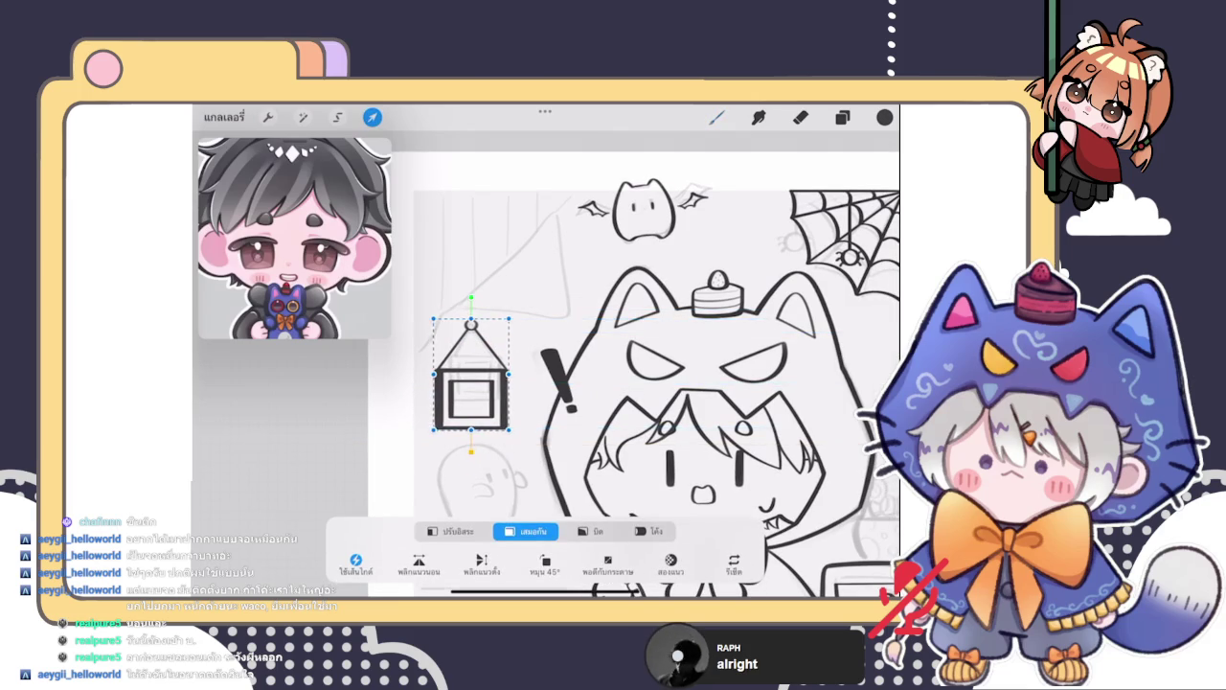
left_click(717, 117)
scroll(566, 393, "down", 3)
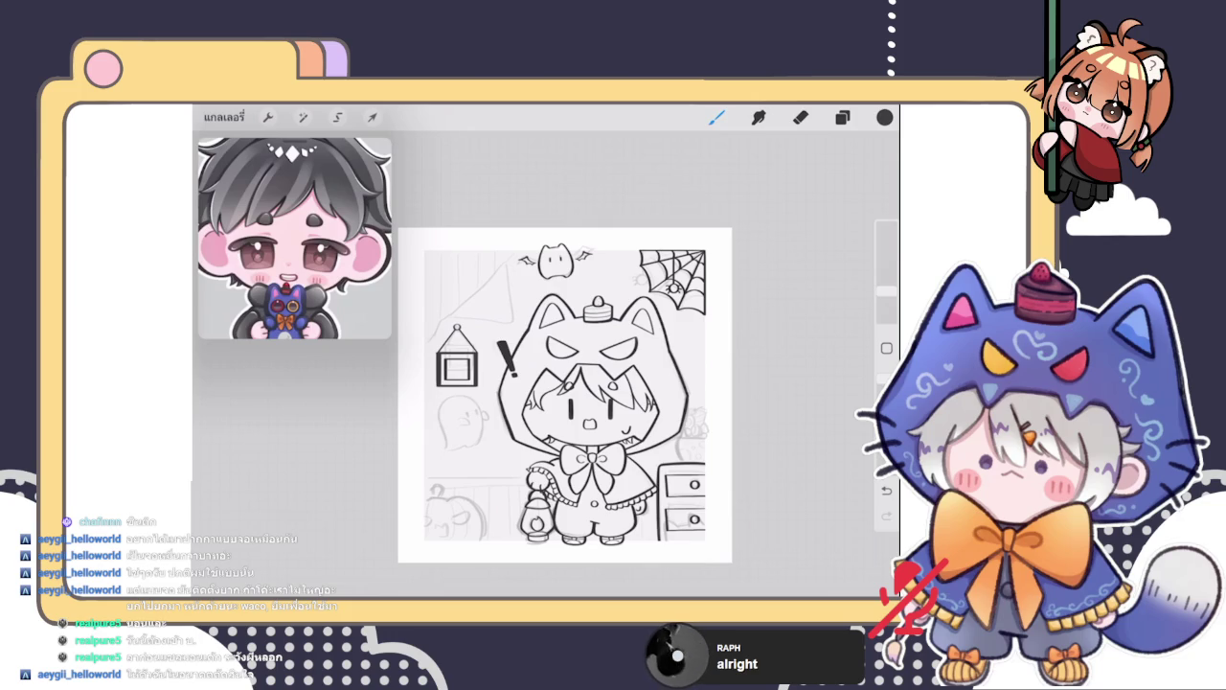
Draw a long straight floor line across the room and adjust its left endpoint
left_click(842, 117)
left_click(716, 117)
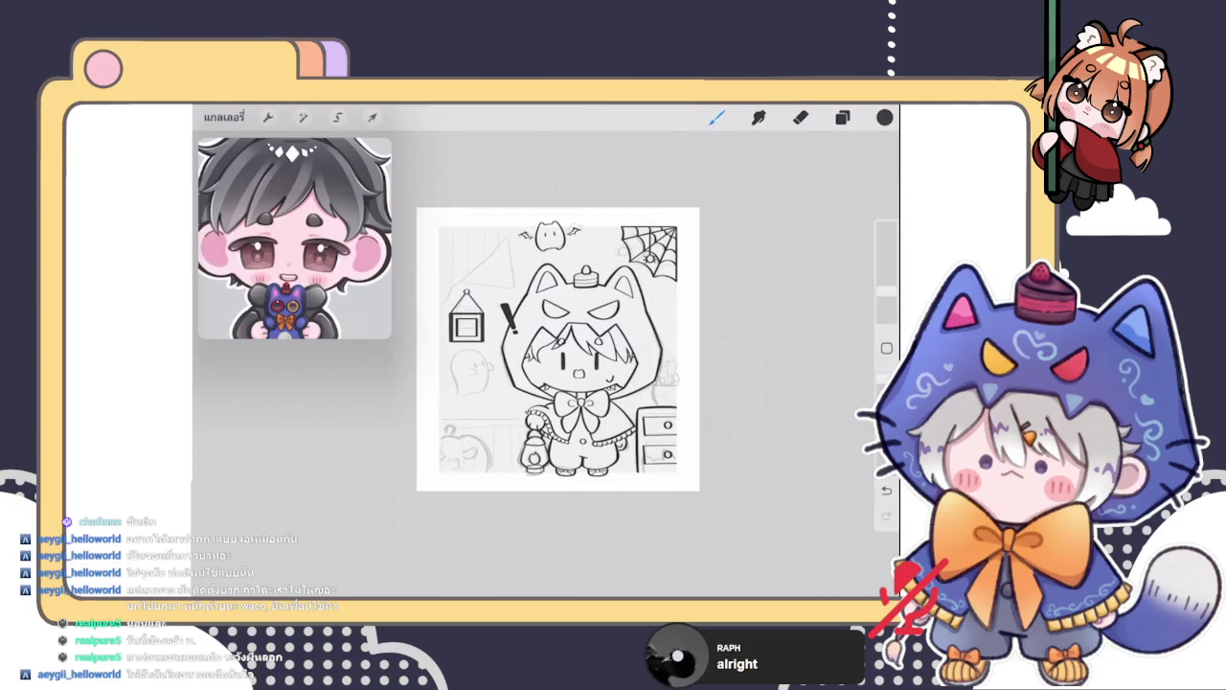
scroll(558, 348, "up", 5)
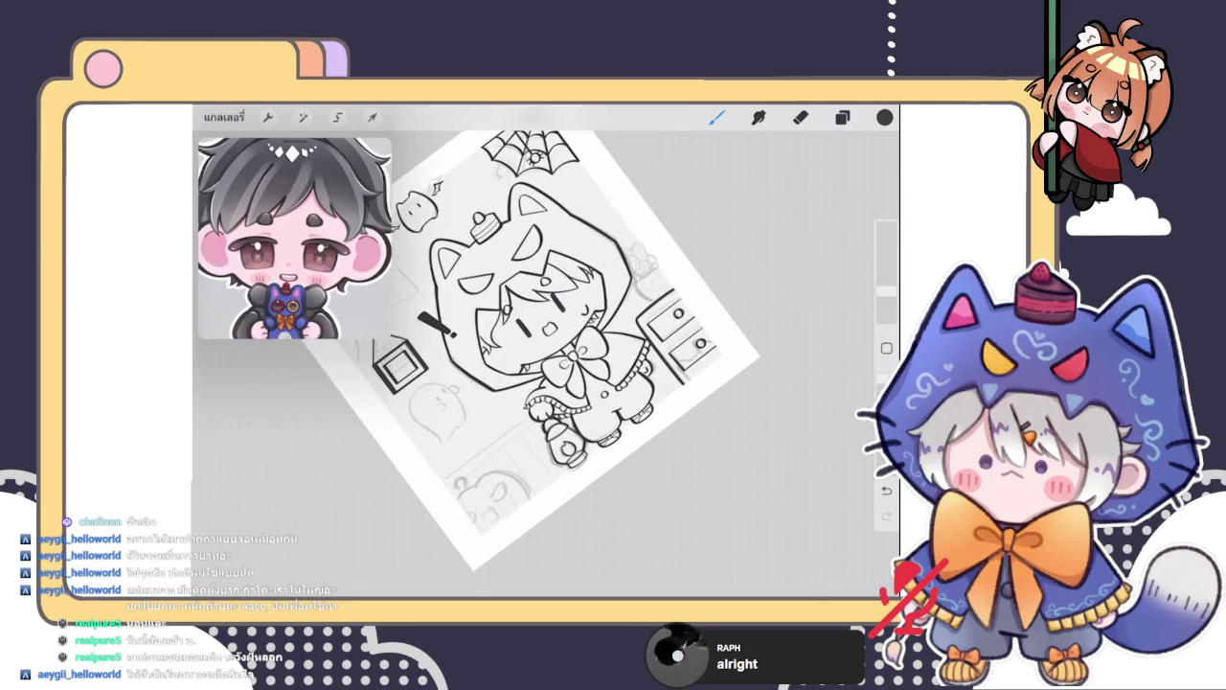
scroll(558, 349, "up", 3)
left_click_drag(412, 465, 686, 281)
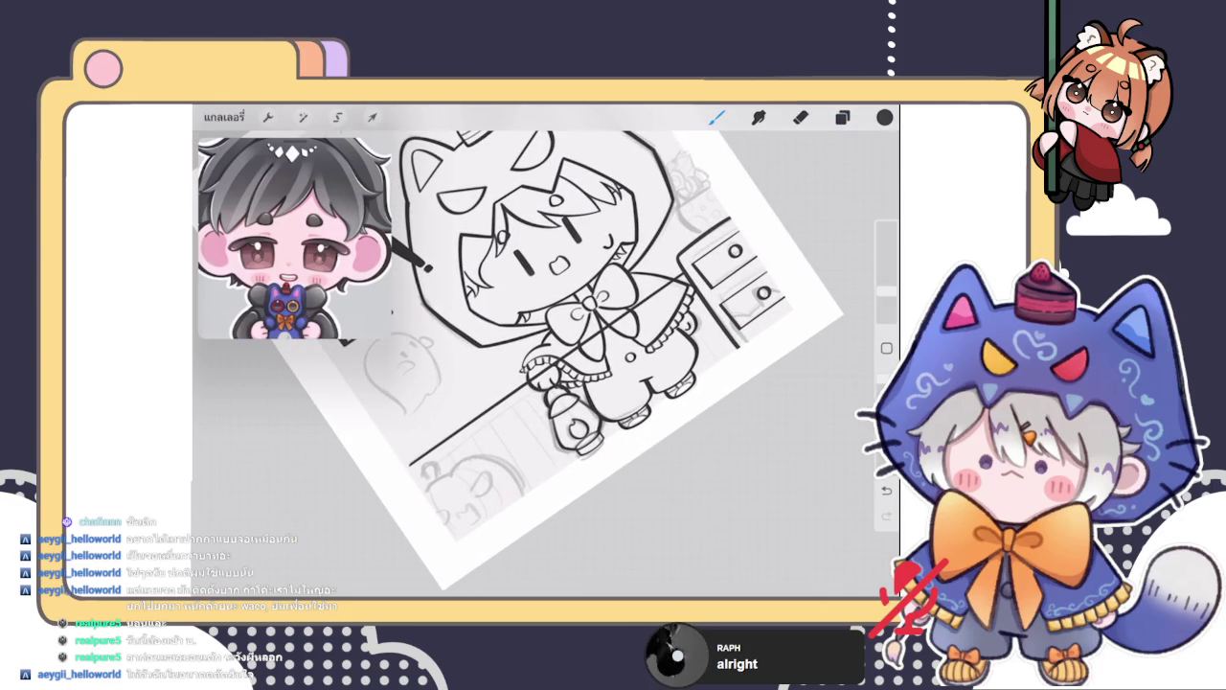
left_click(543, 139)
left_click_drag(412, 465, 400, 470)
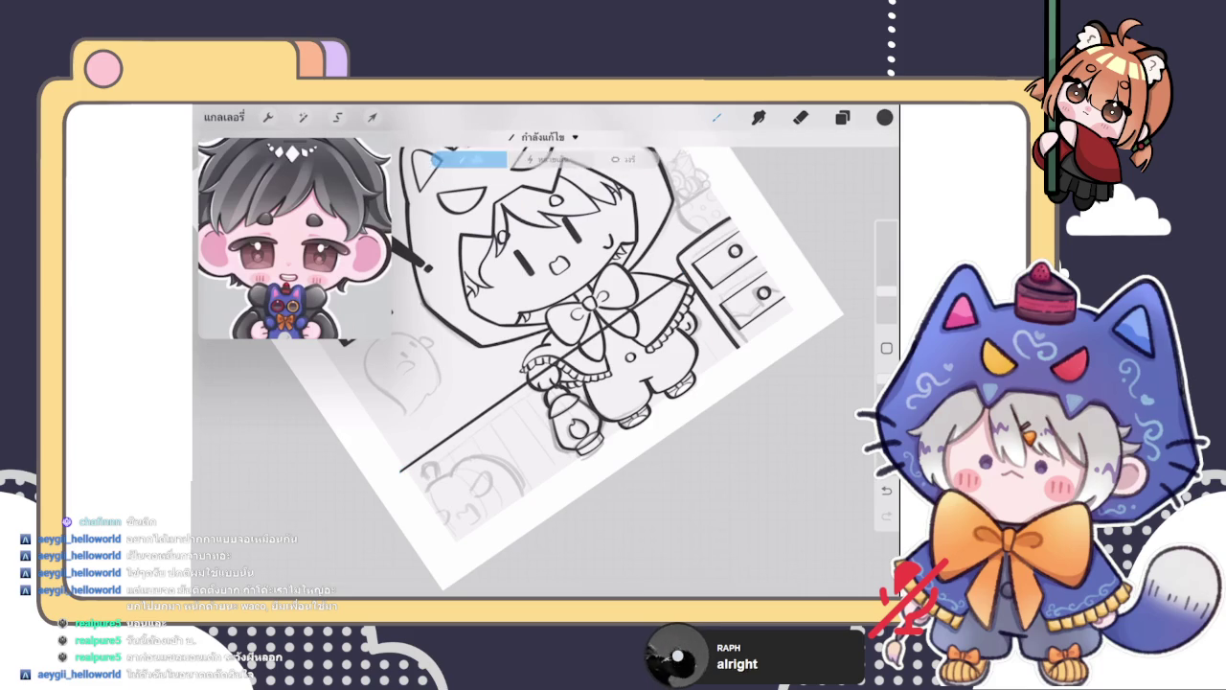
Erase the left tip of the floor line
left_click(800, 117)
left_click_drag(439, 443, 452, 444)
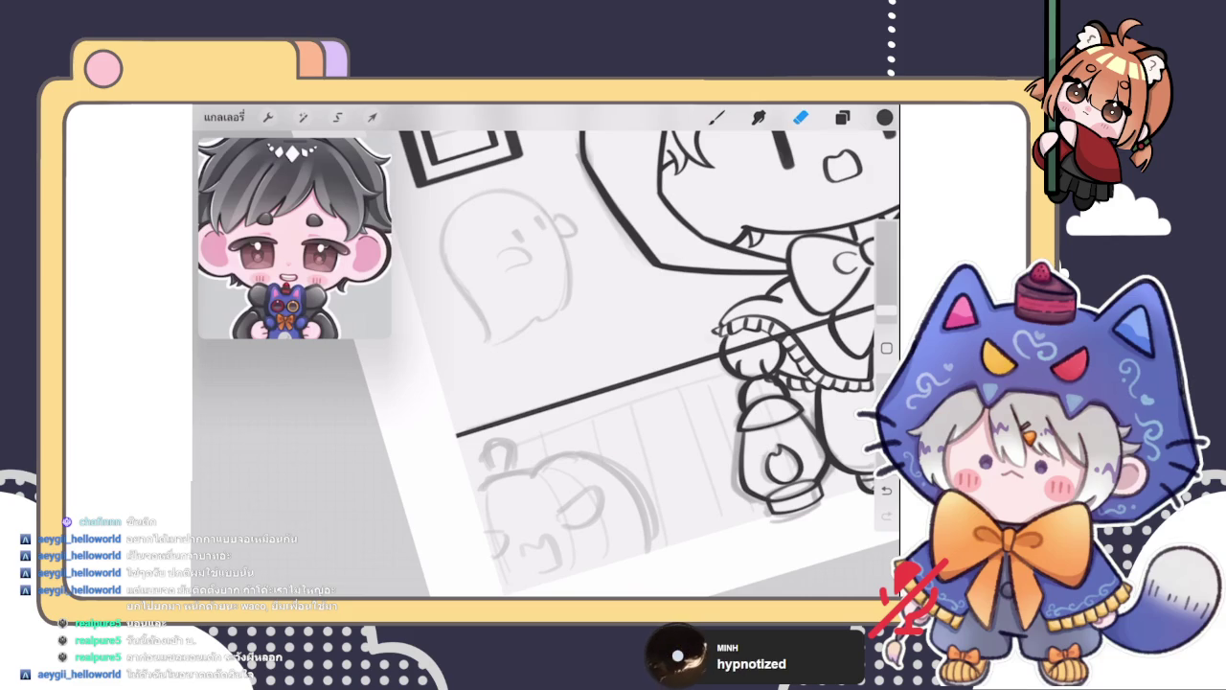
scroll(642, 364, "down", 5)
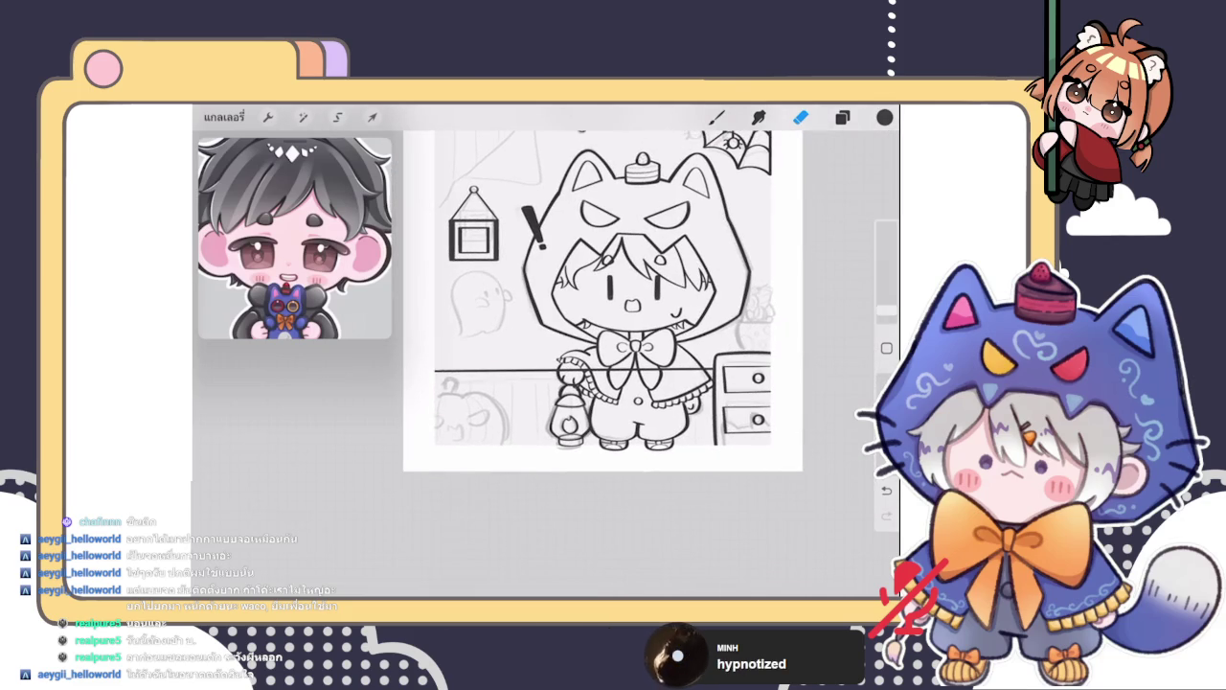
left_click(842, 116)
Duplicate the floor line, shift the copy slightly down, and merge both into one baseboard layer
left_click_drag(824, 247, 690, 247)
left_click(733, 246)
left_click(842, 116)
left_click(372, 117)
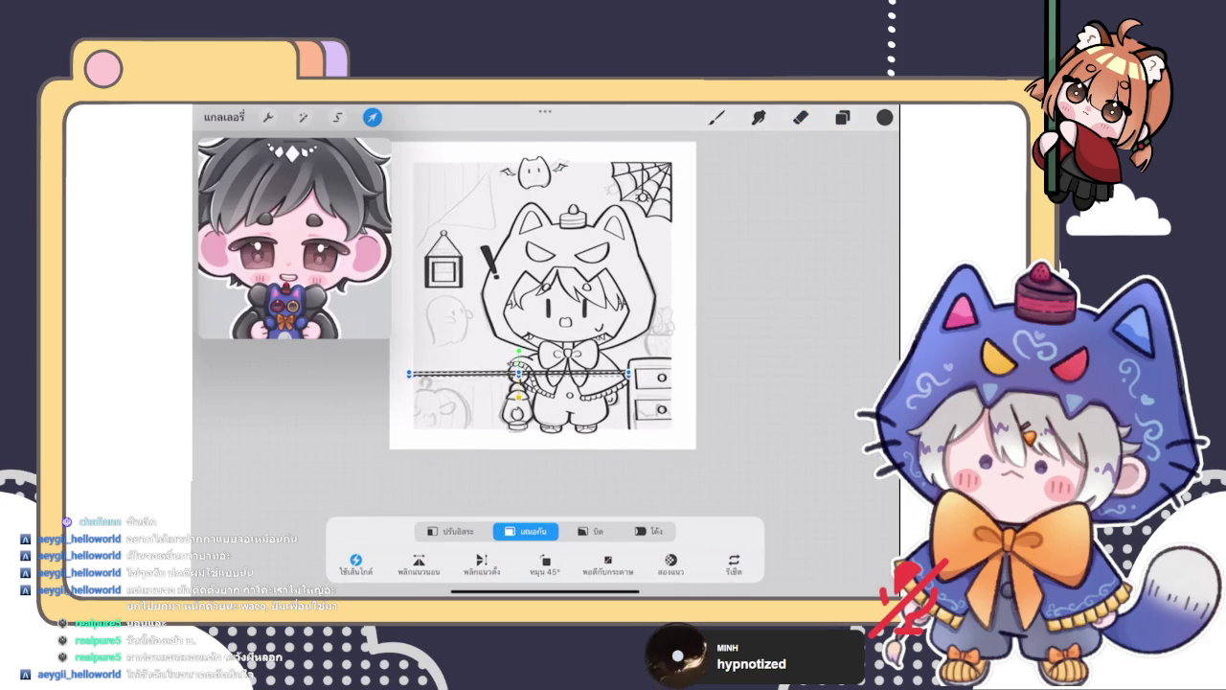
left_click_drag(518, 373, 518, 380)
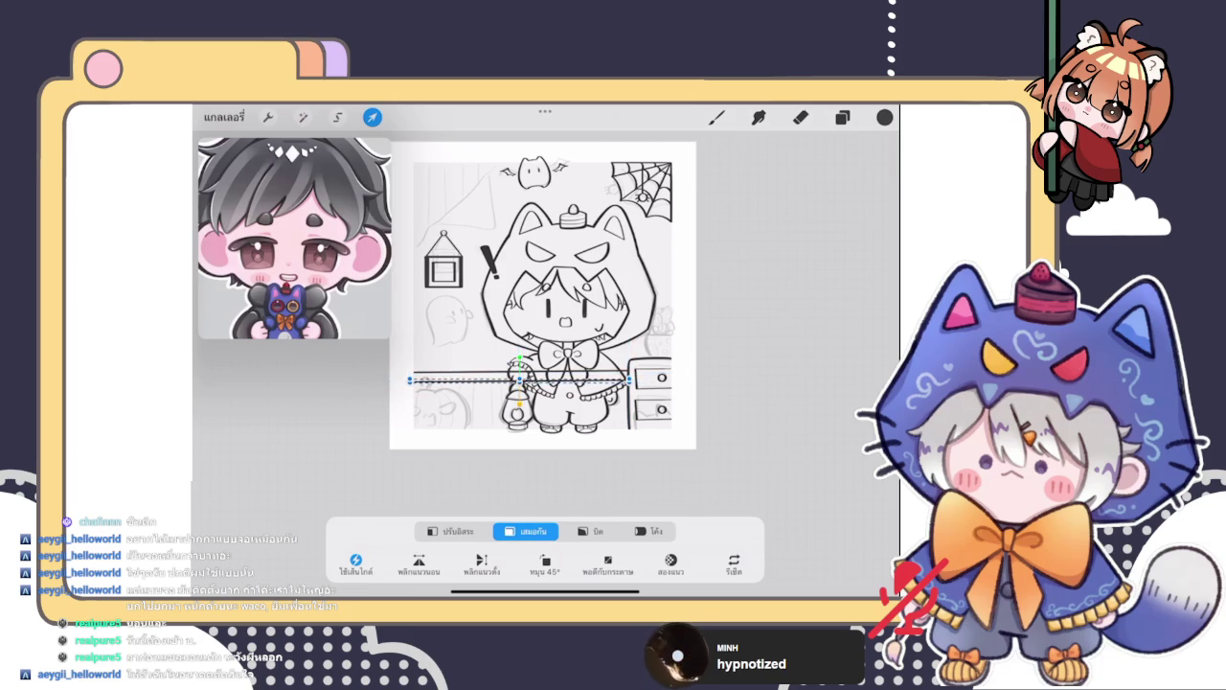
left_click(717, 117)
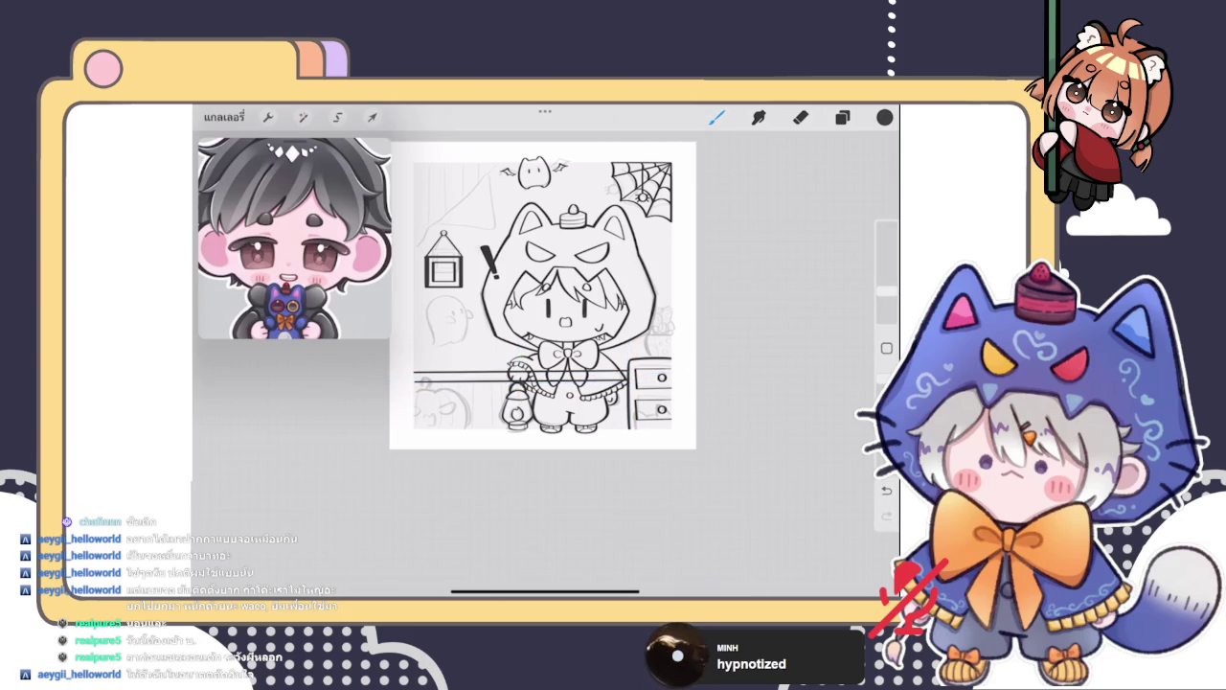
left_click(373, 117)
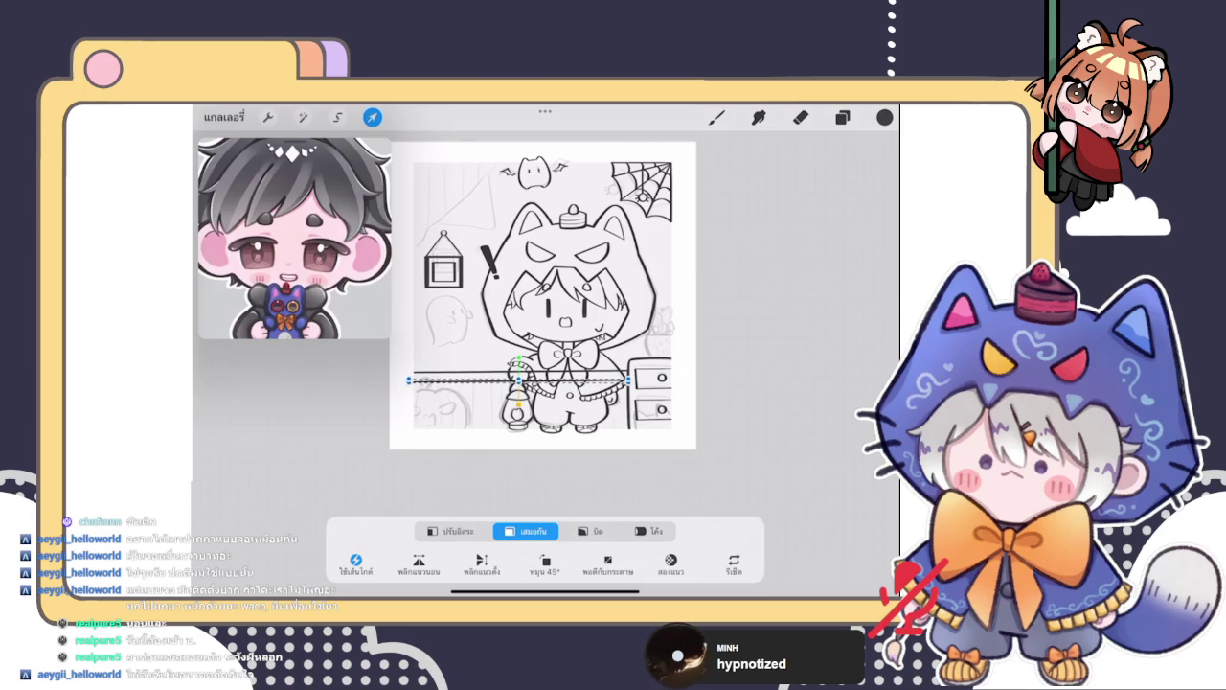
left_click(717, 117)
left_click(842, 117)
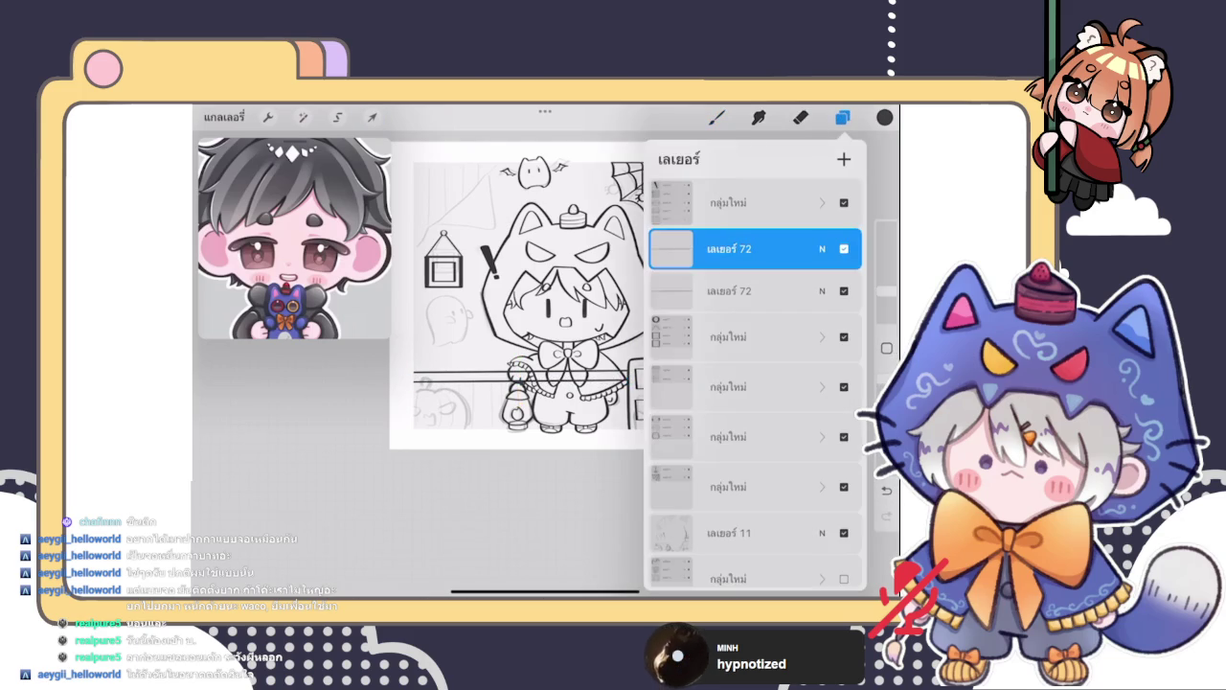
left_click(729, 248)
left_click(605, 352)
Erase the stray railing line crossing the lantern and paw
left_click(801, 117)
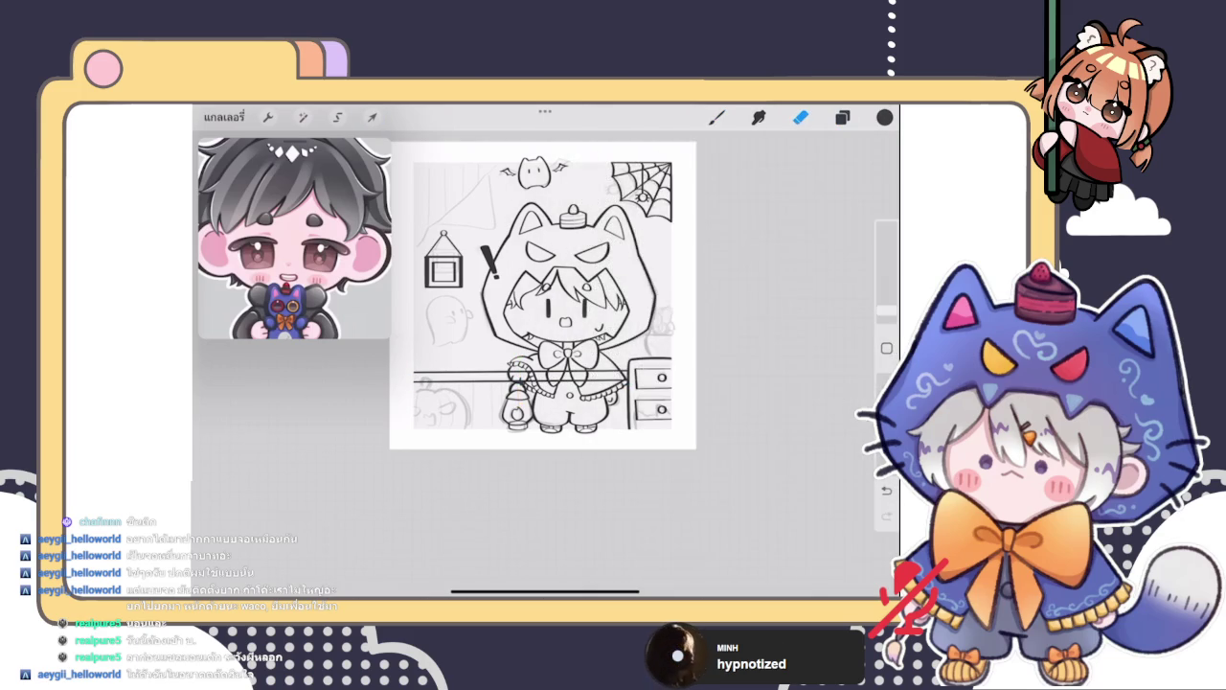
scroll(552, 340, "up", 5)
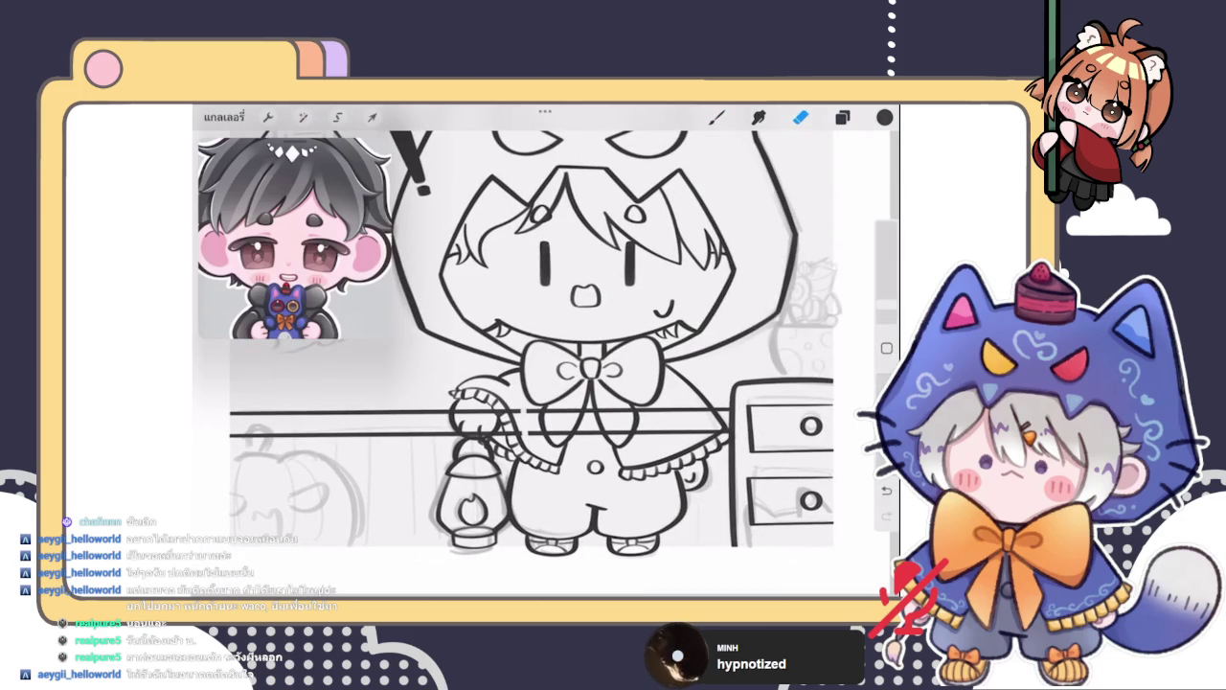
mouse_move(466, 410)
left_mouse_down()
mouse_move(472, 427)
mouse_move(491, 406)
mouse_move(528, 437)
mouse_move(569, 416)
mouse_move(604, 441)
mouse_move(642, 422)
mouse_move(708, 430)
left_mouse_up()
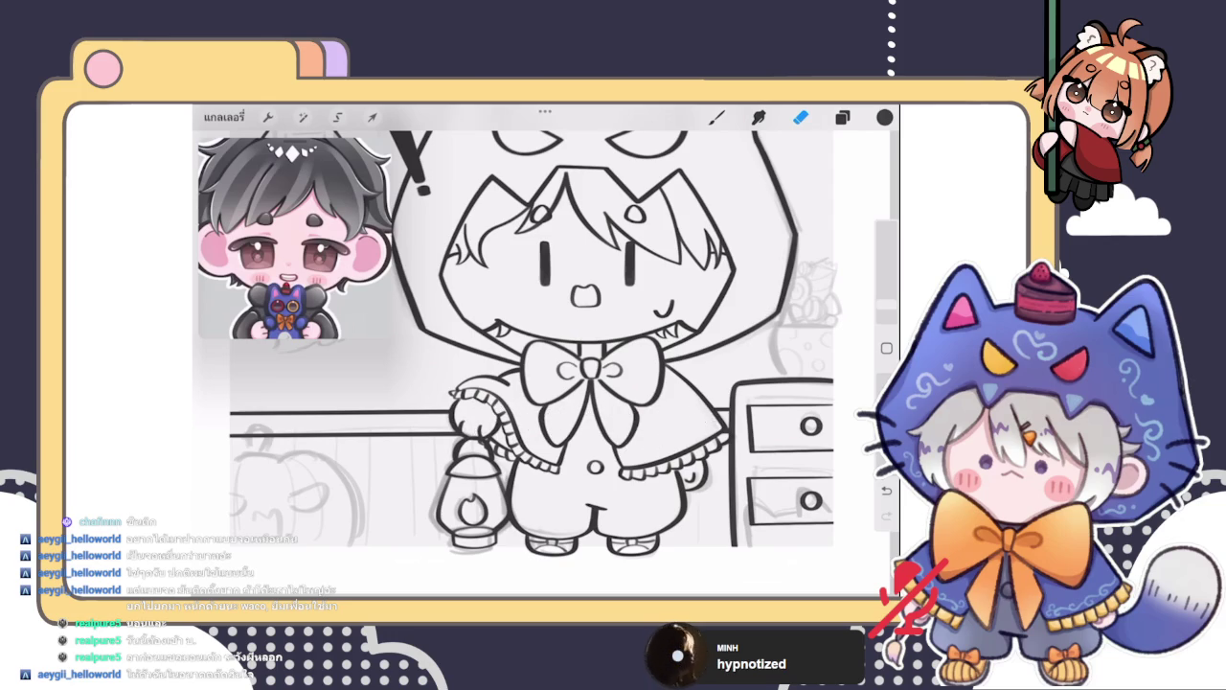
scroll(513, 369, "down", 3)
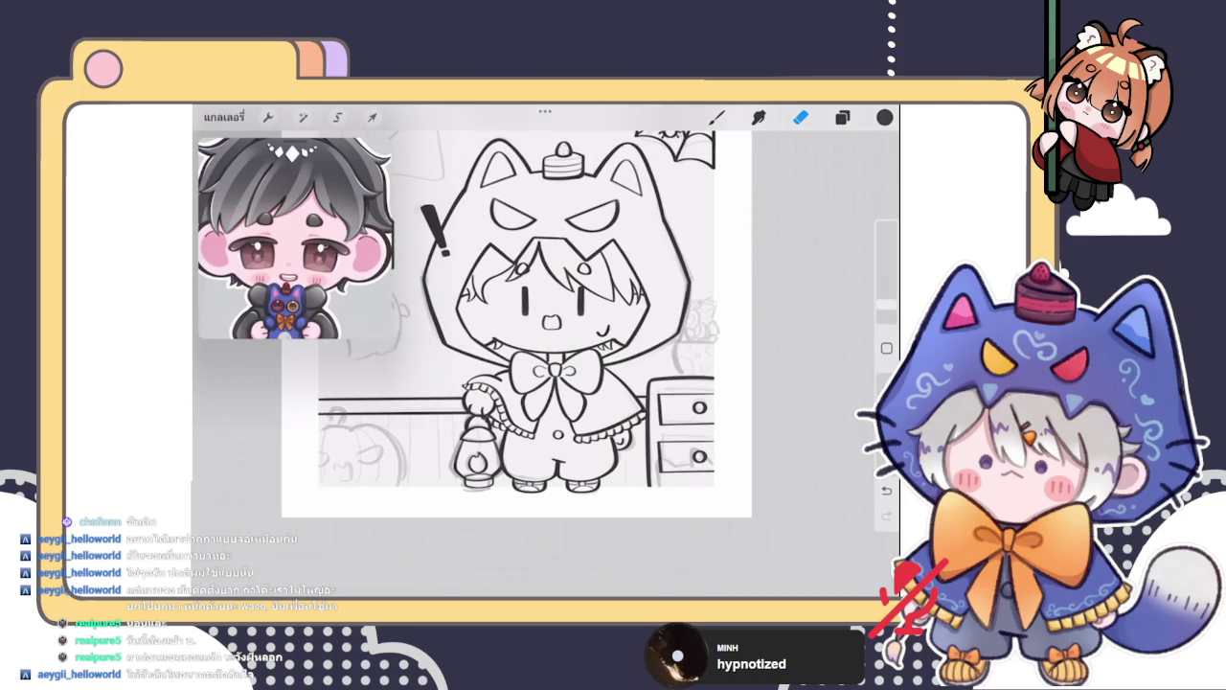
scroll(517, 326, "down", 3)
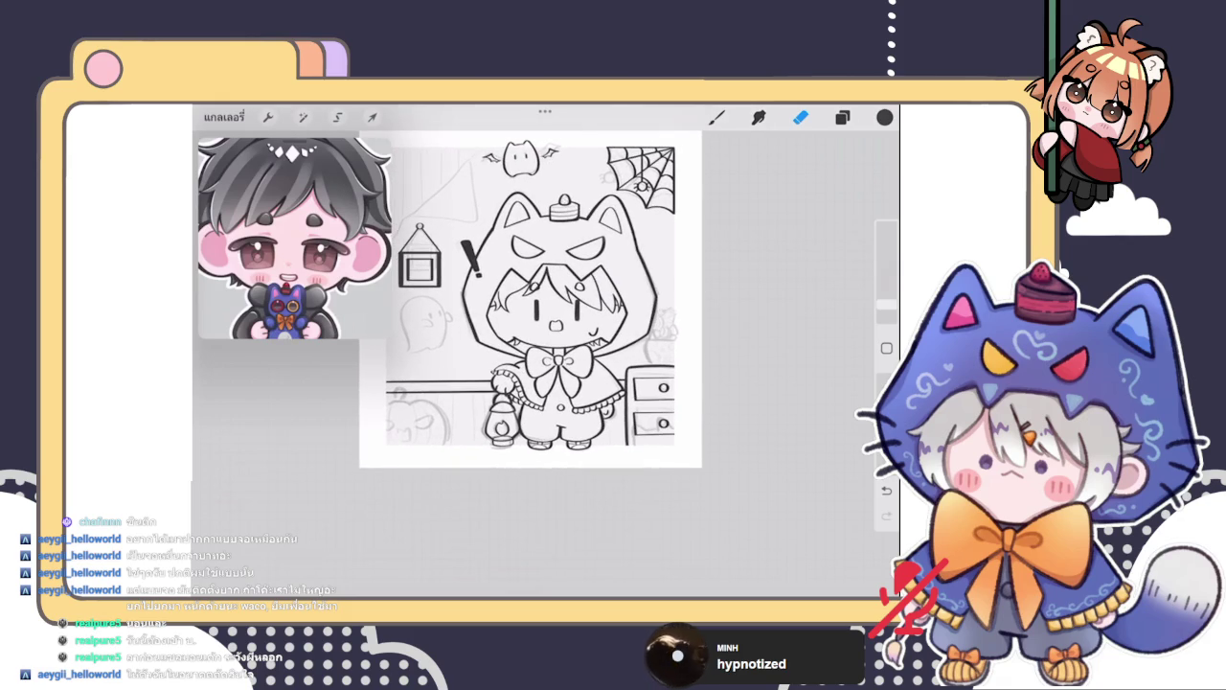
scroll(530, 299, "up", 3)
Select Layer 73 for the railing posts and return to the brush
left_click(843, 116)
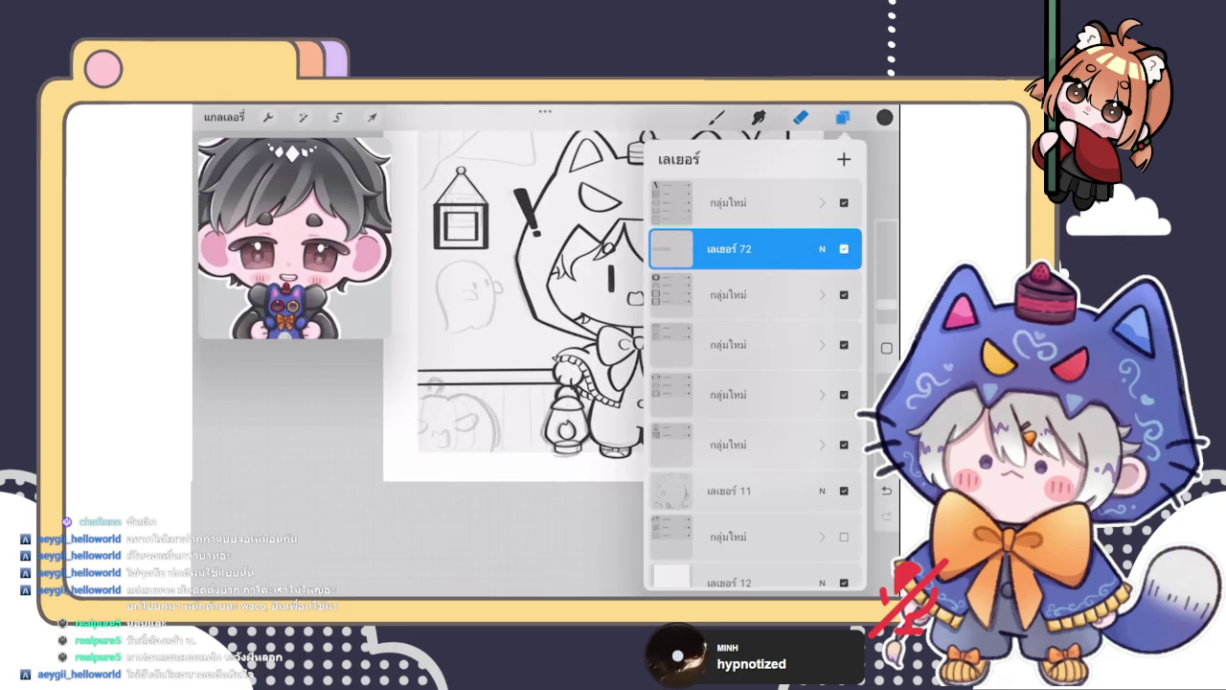
left_click(728, 287)
left_click(717, 117)
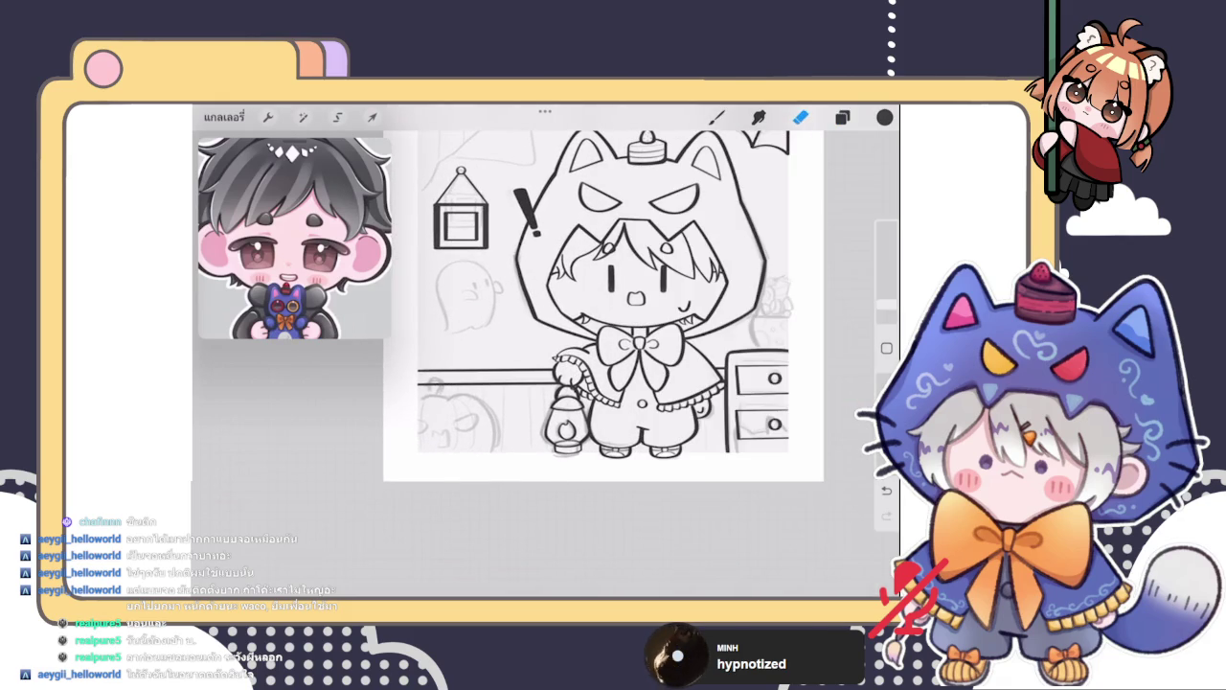
scroll(623, 325, "up", 3)
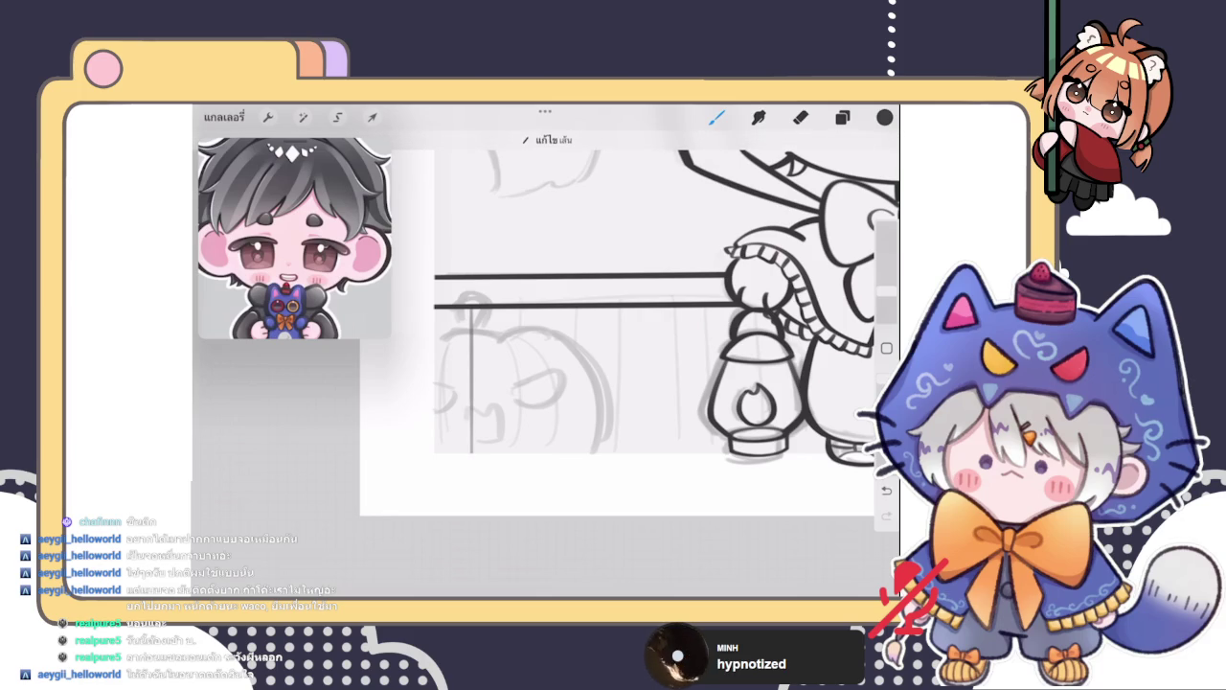
Ink two vertical railing posts from the rail downward on the left
left_click_drag(522, 309, 522, 437)
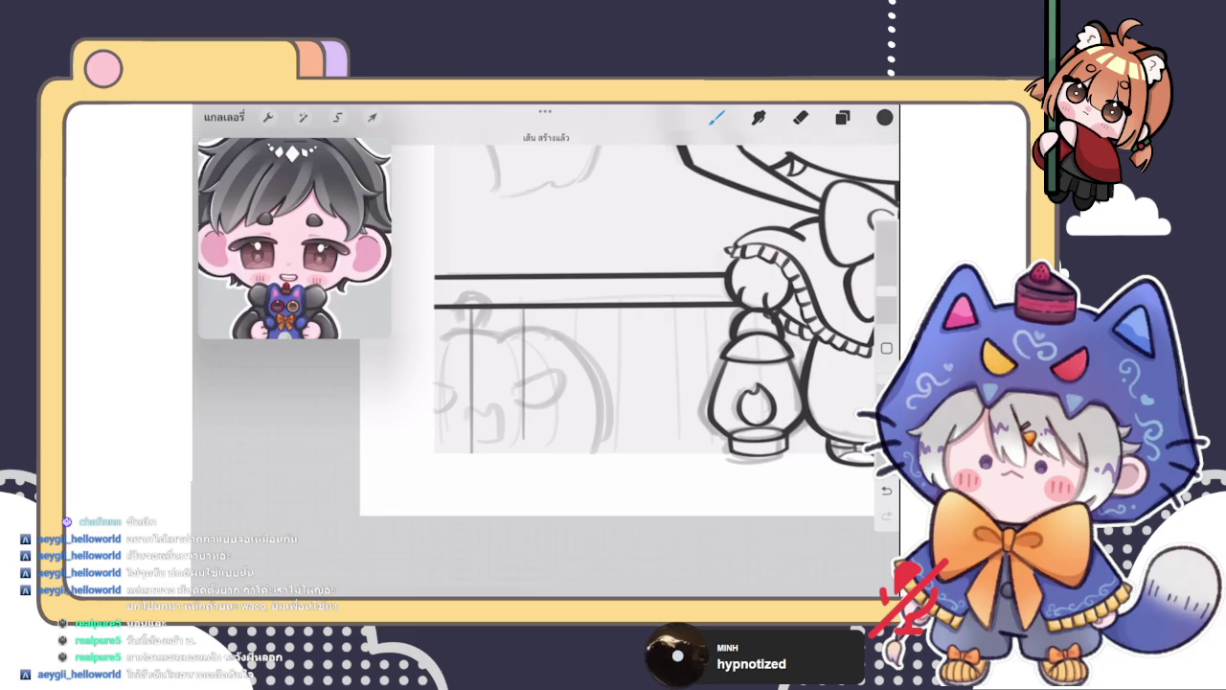
left_click_drag(575, 308, 576, 441)
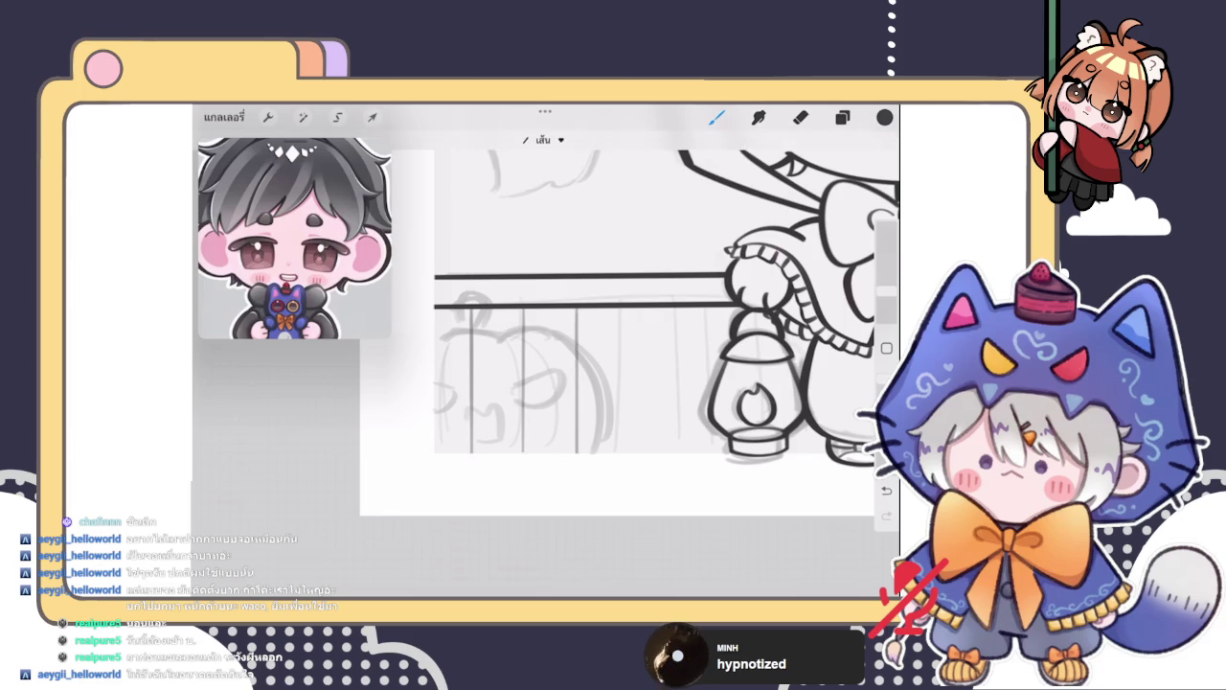
scroll(623, 307, "down", 5)
Duplicate the railing posts layer and shift the copy further along the railing
left_click(842, 117)
left_click_drag(815, 291, 709, 290)
left_click(786, 290)
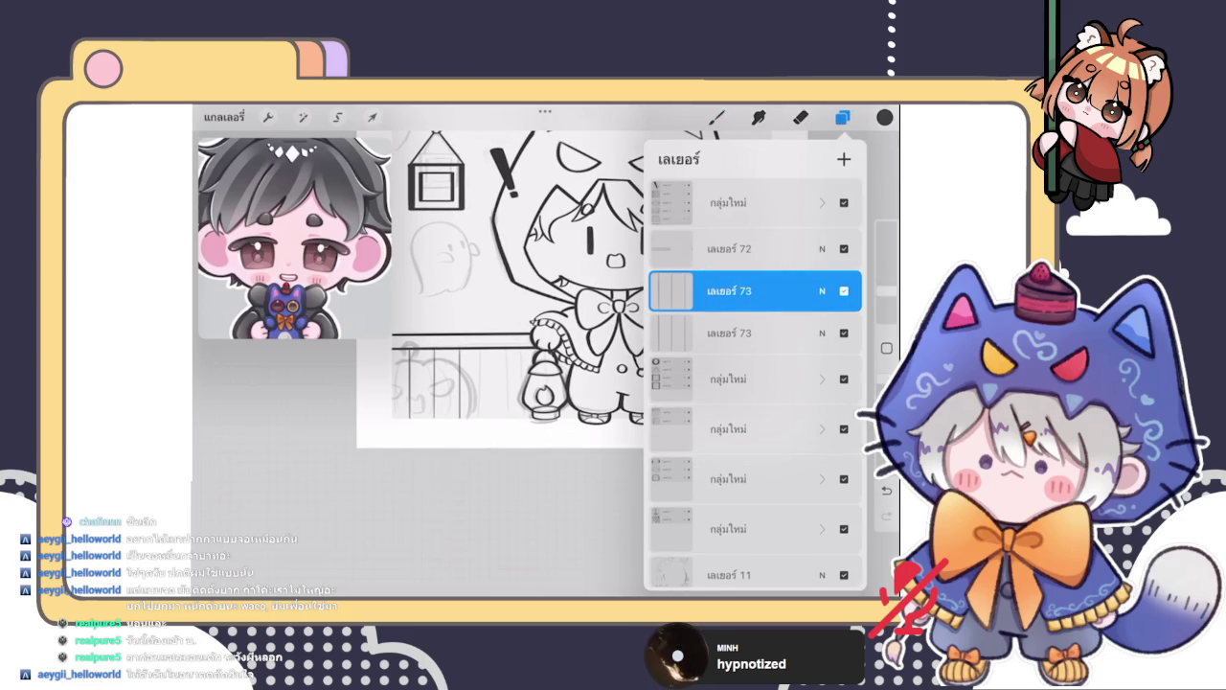
left_click(372, 117)
left_click_drag(450, 383, 484, 383)
left_click(717, 117)
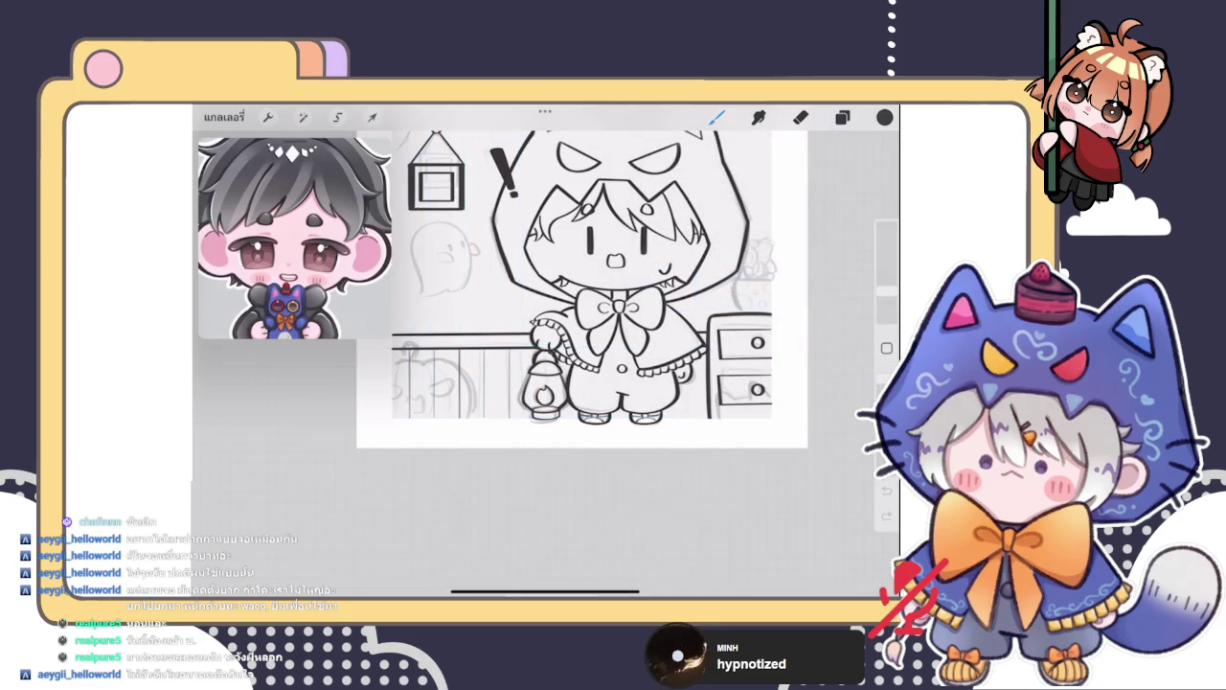
scroll(585, 288, "up", 2)
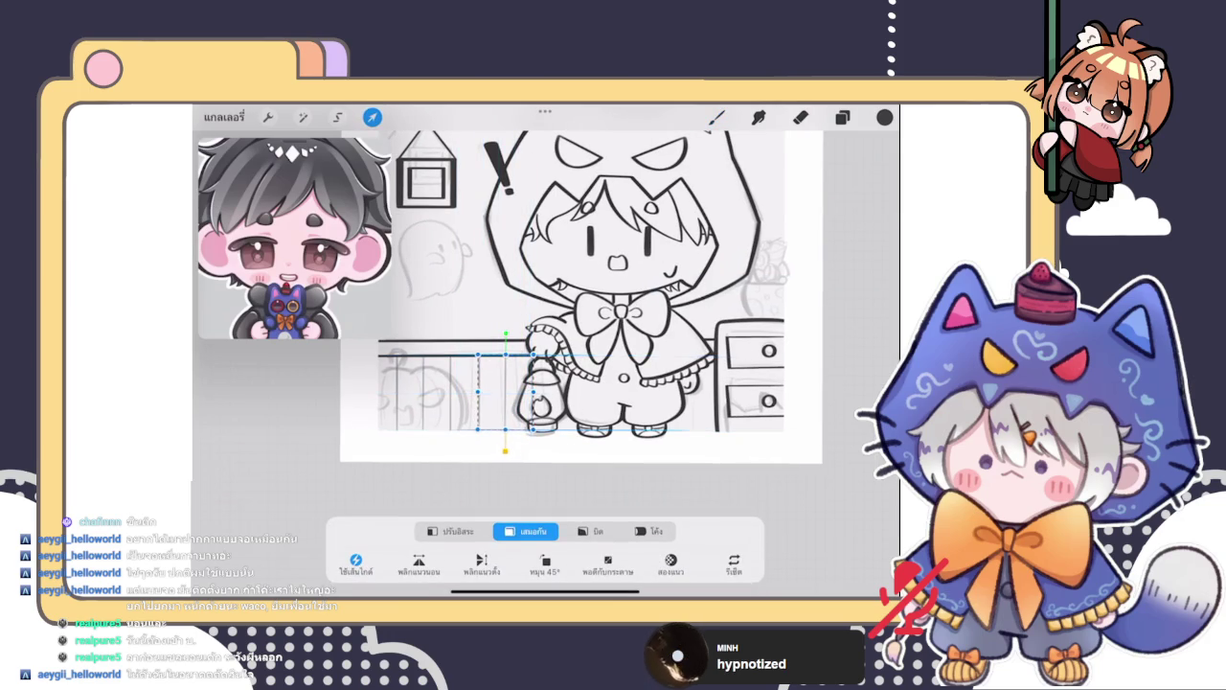
left_click(715, 117)
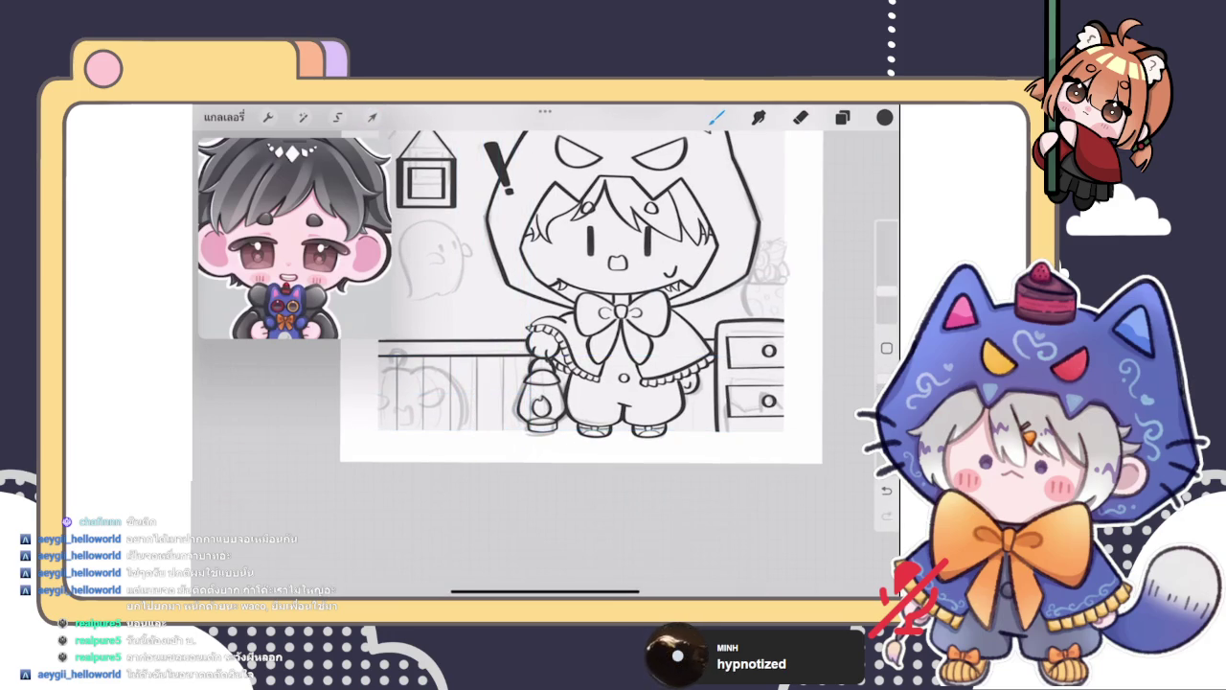
scroll(546, 319, "up", 3)
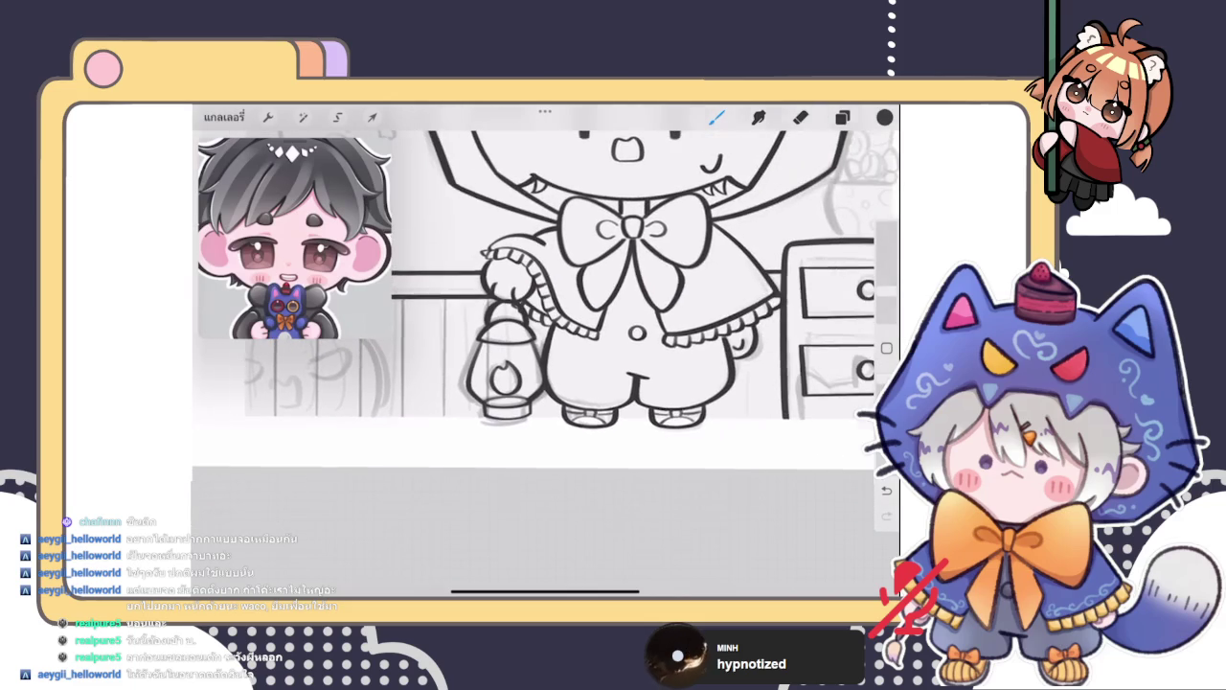
Merge the copied posts down into the original railing posts layer
left_click(842, 117)
left_click(716, 117)
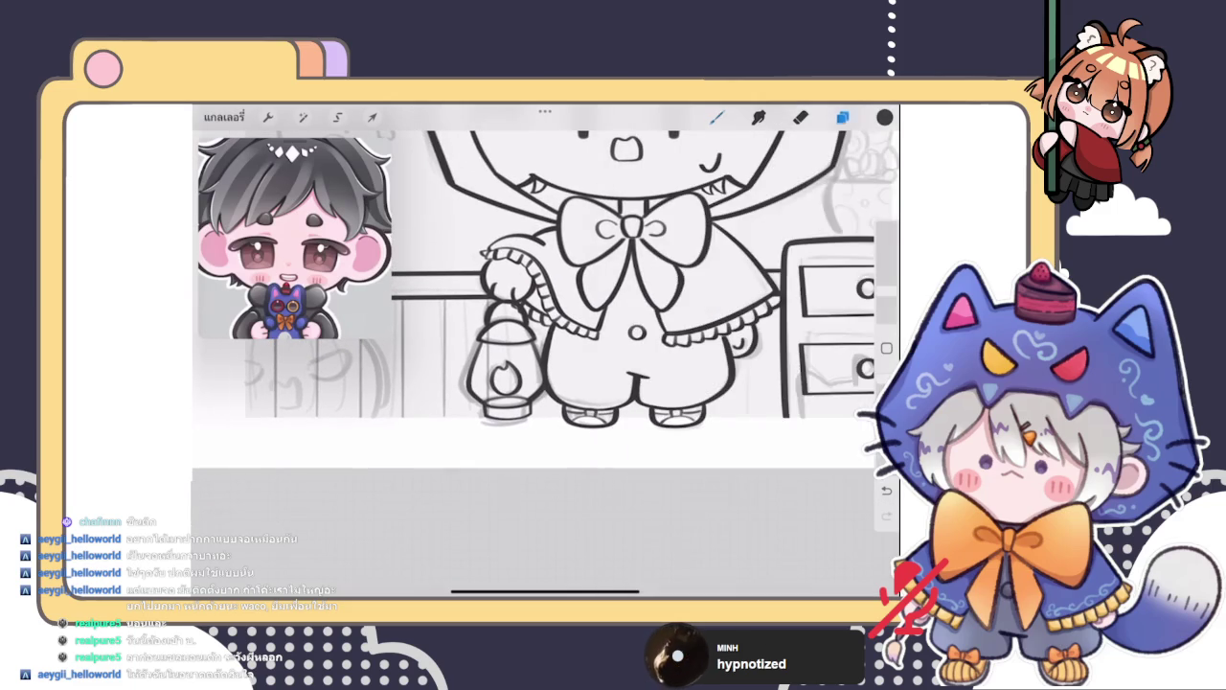
scroll(507, 297, "down", 3)
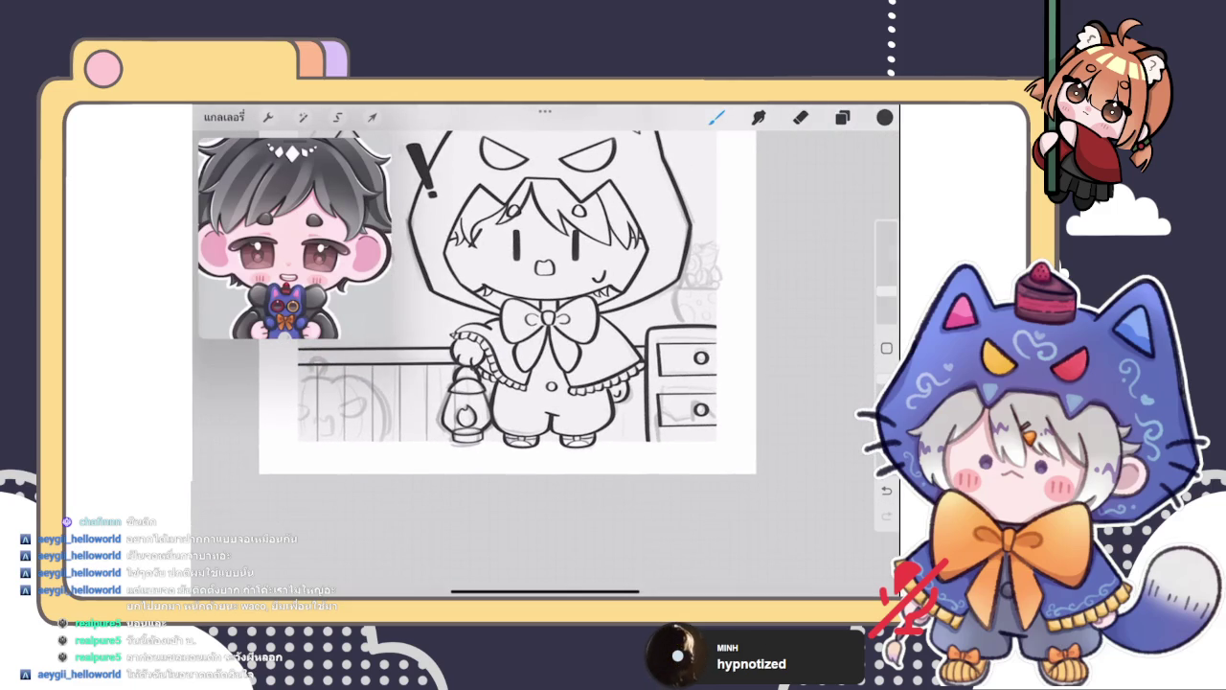
left_click(801, 117)
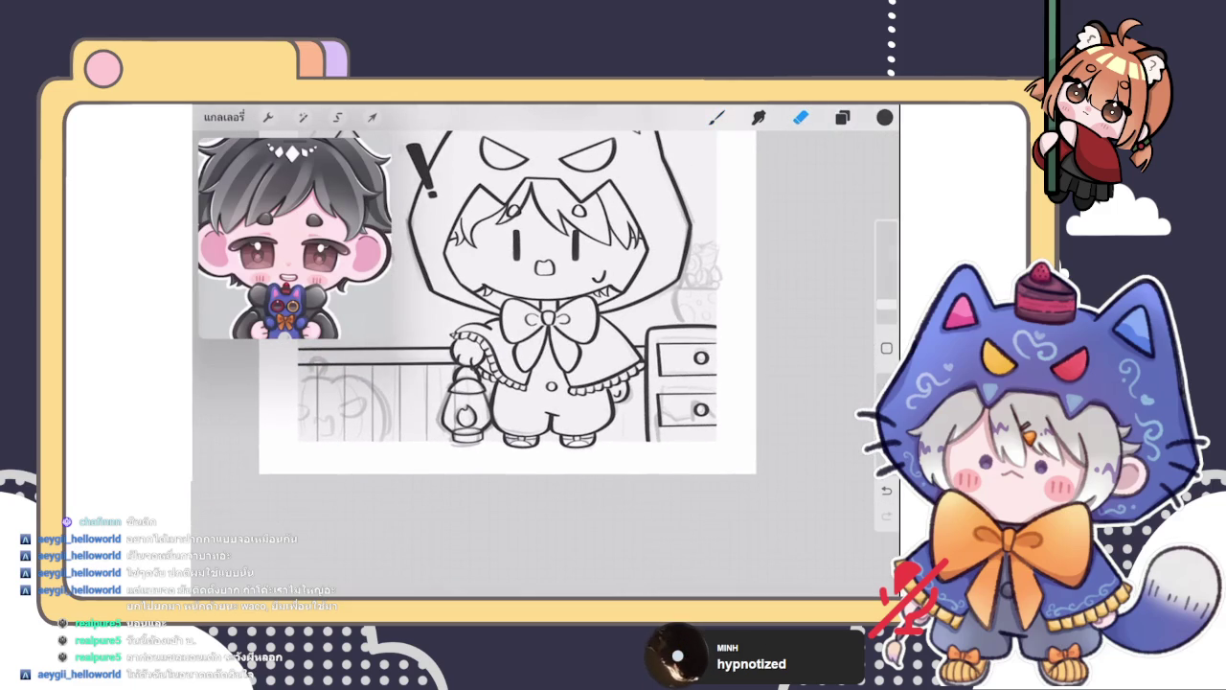
left_click(842, 117)
left_click(728, 290)
left_click(728, 291)
mouse_move(824, 291)
left_mouse_down()
mouse_move(709, 290)
mouse_move(824, 291)
left_mouse_up()
left_click(729, 291)
left_click(604, 391)
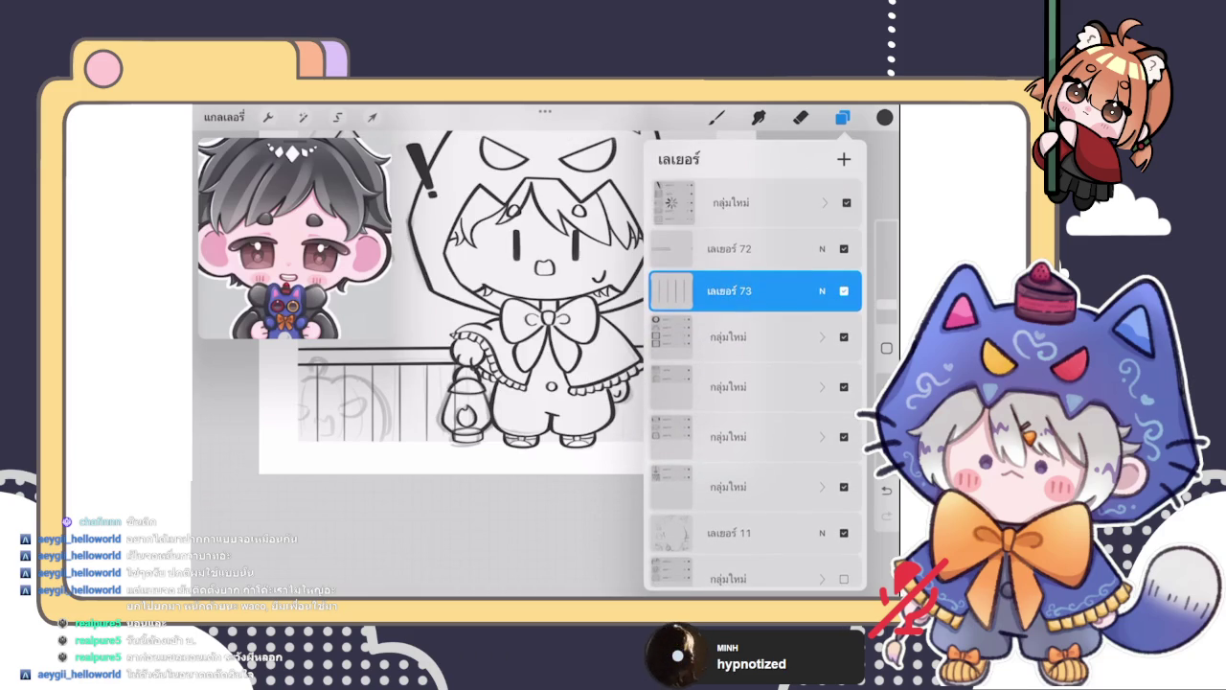
Flatten the chibi's top layer group and lower its opacity to fade the line art
left_click(747, 203)
left_click(728, 202)
left_click(604, 196)
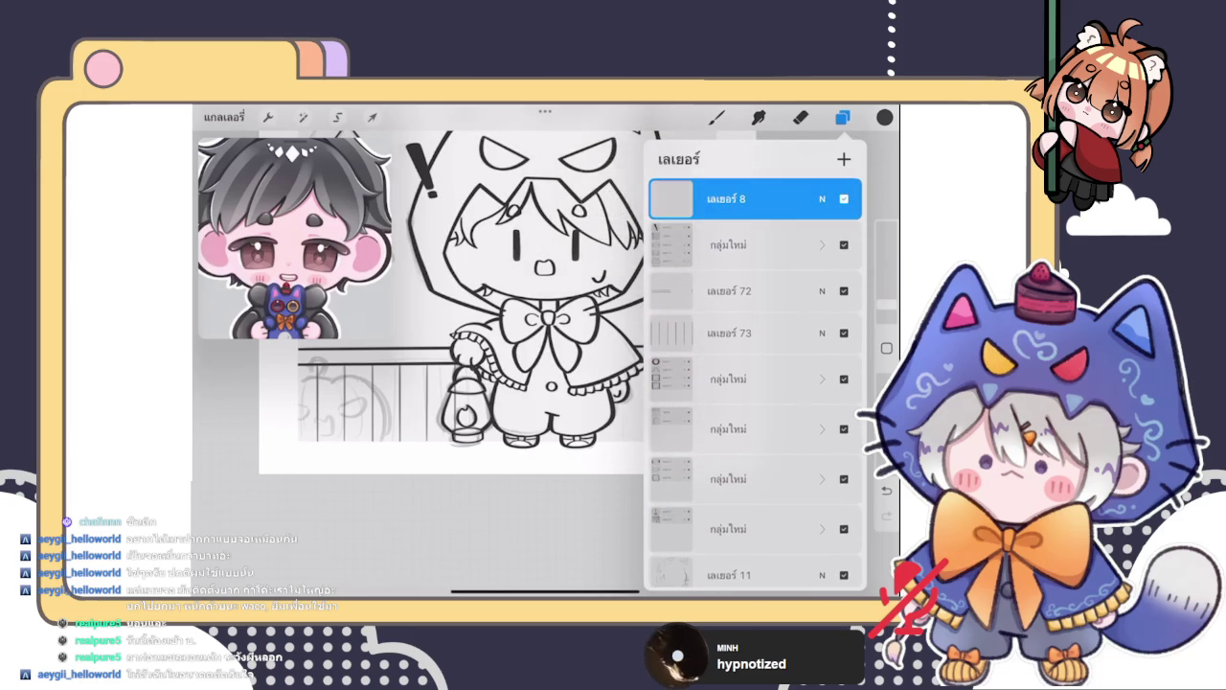
left_click(822, 198)
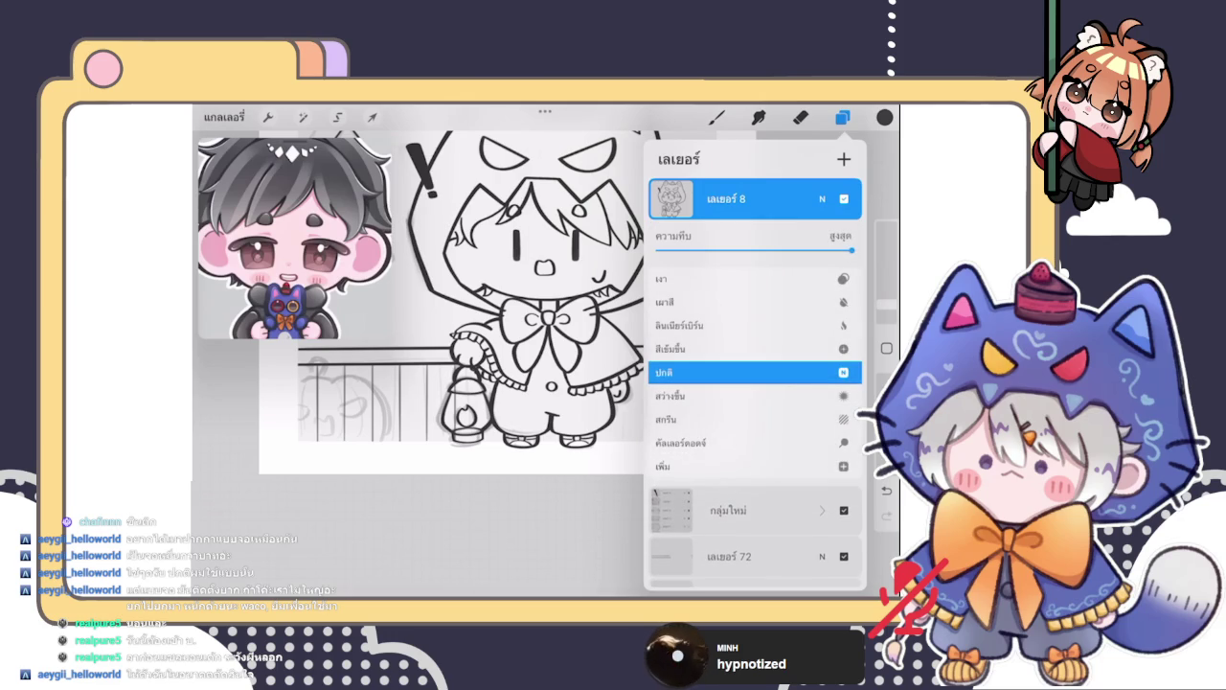
left_click(822, 198)
left_click(822, 198)
mouse_move(850, 250)
left_mouse_down()
mouse_move(659, 250)
mouse_move(850, 250)
left_mouse_up()
left_click(822, 198)
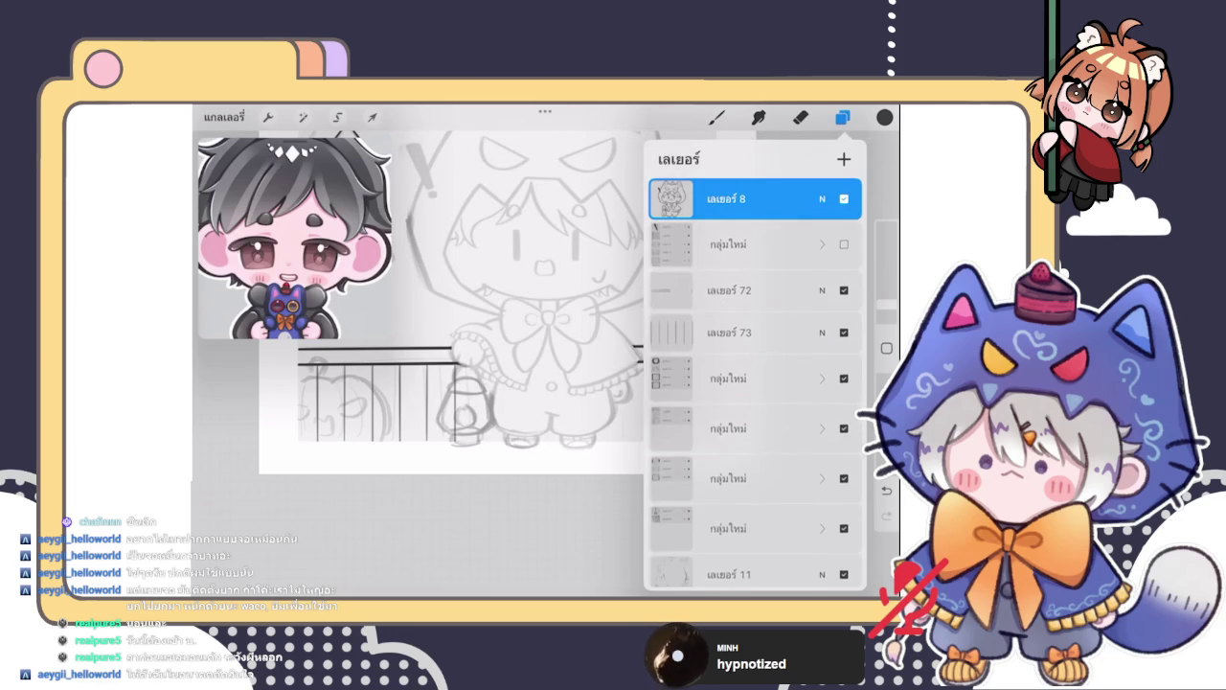
scroll(755, 383, "down", 1)
Copy the railing posts and move the copy across the middle floor
left_click(729, 241)
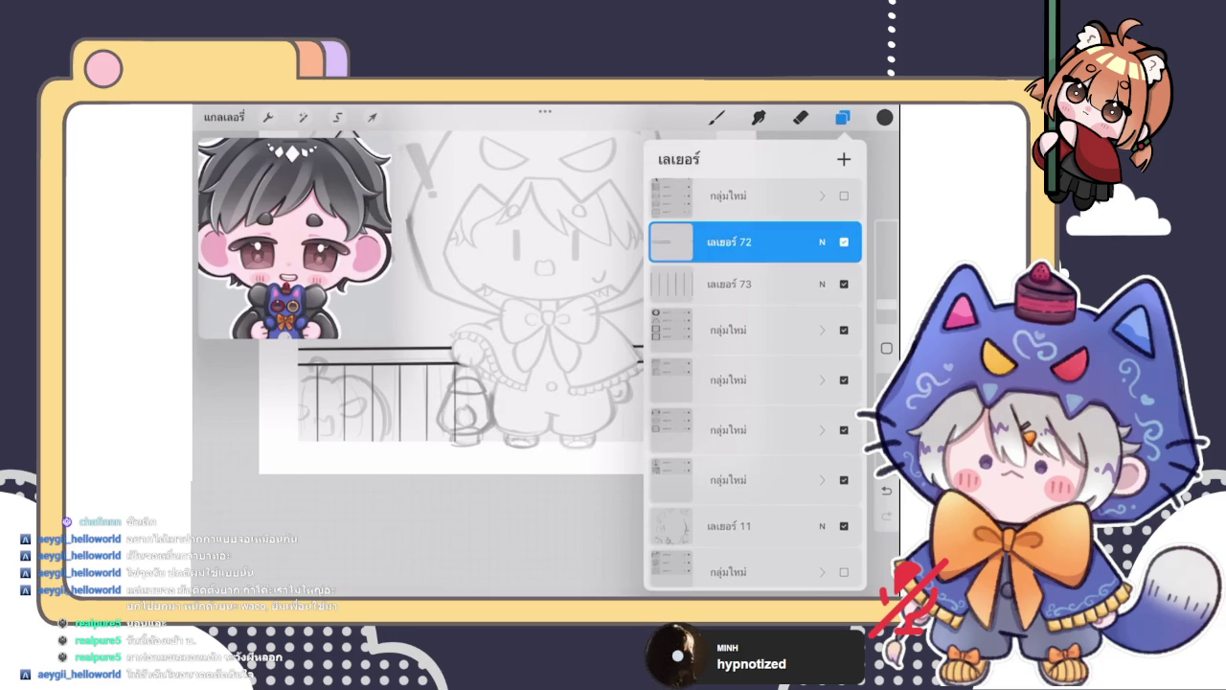
left_click(801, 117)
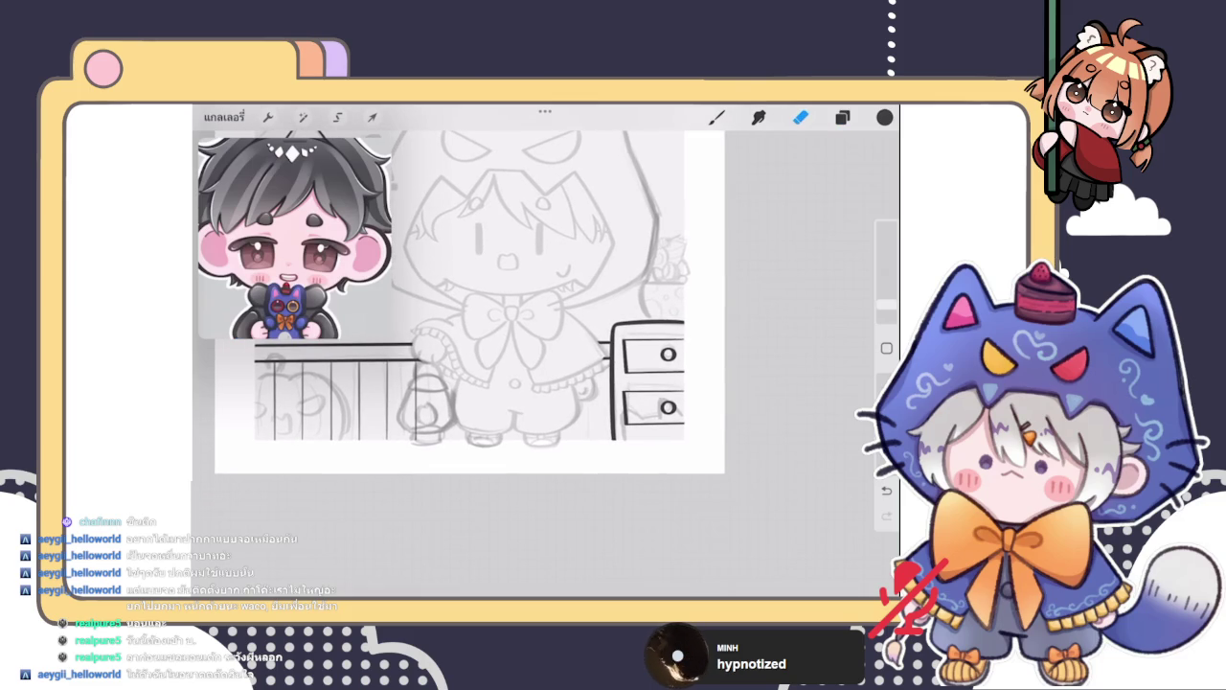
left_click(842, 117)
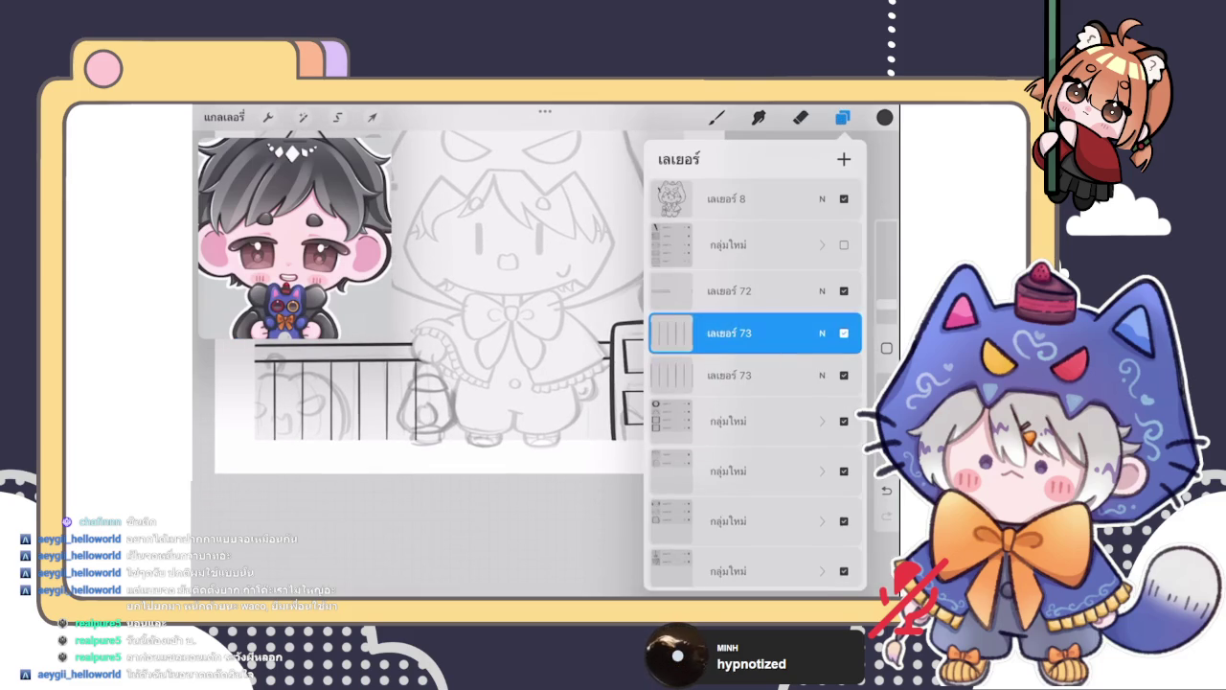
left_click(371, 117)
left_click_drag(491, 399, 514, 400)
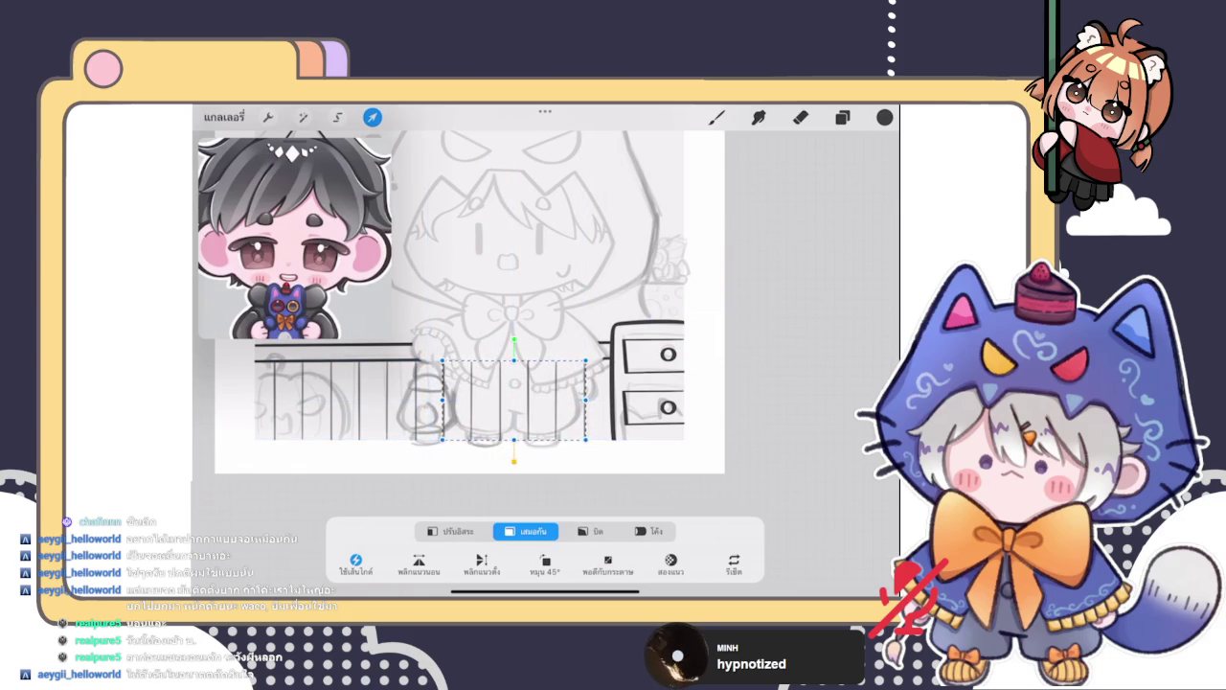
left_click(373, 117)
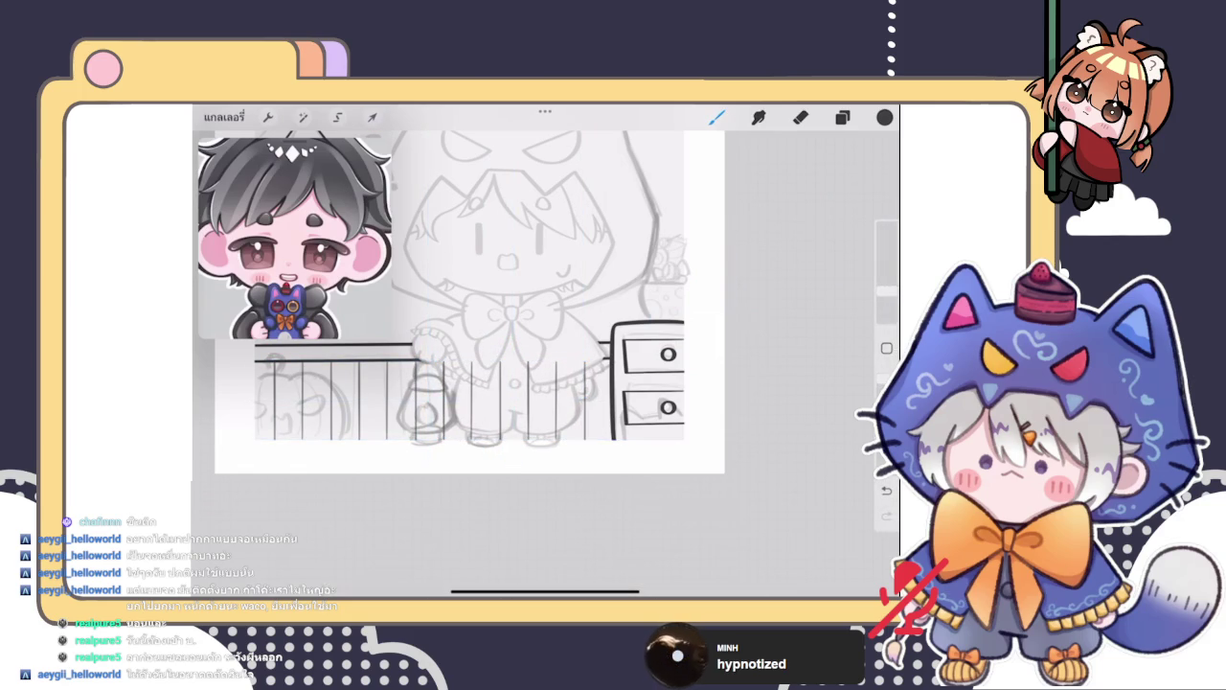
Merge the copied posts down into the railing layer
scroll(522, 412, "up", 5)
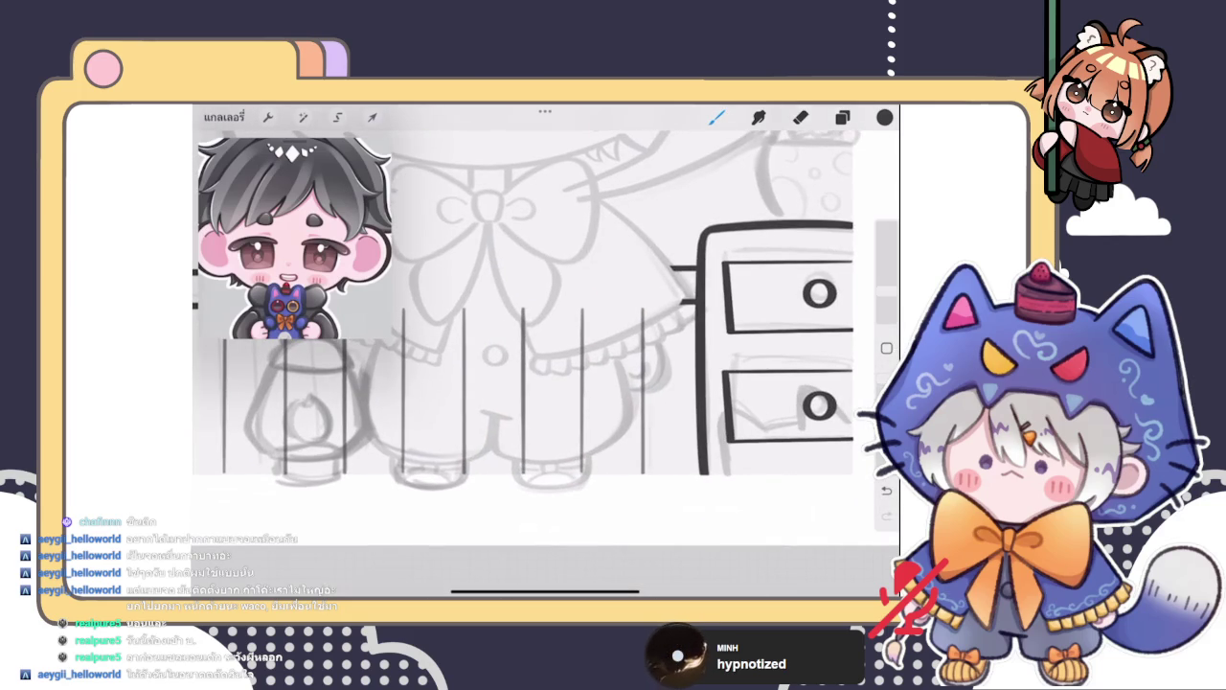
scroll(522, 316, "down", 2)
scroll(522, 316, "down", 3)
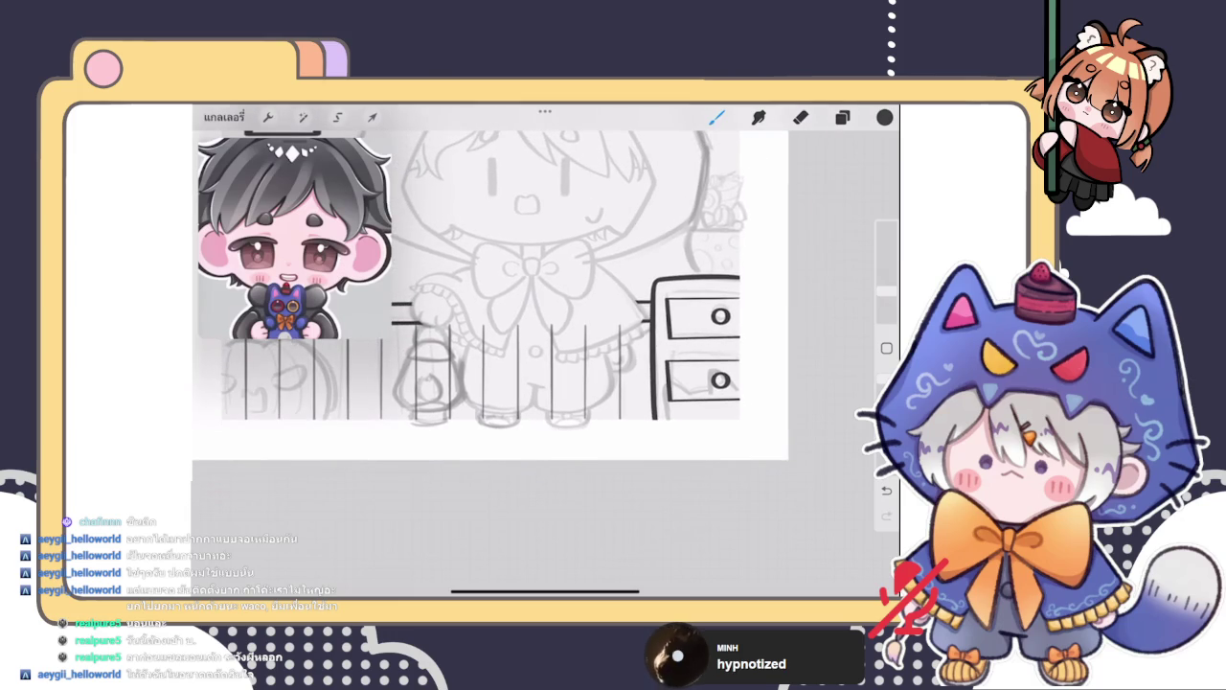
scroll(490, 283, "down", 2)
left_click(842, 117)
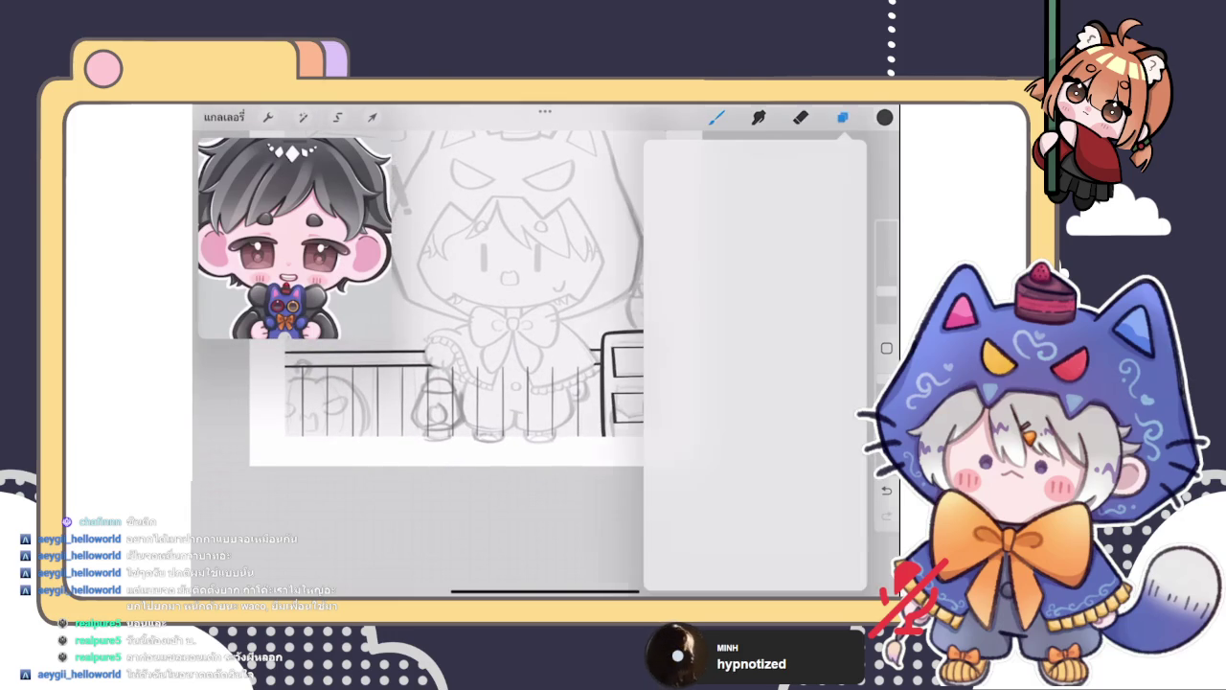
left_click(729, 333)
left_click(605, 432)
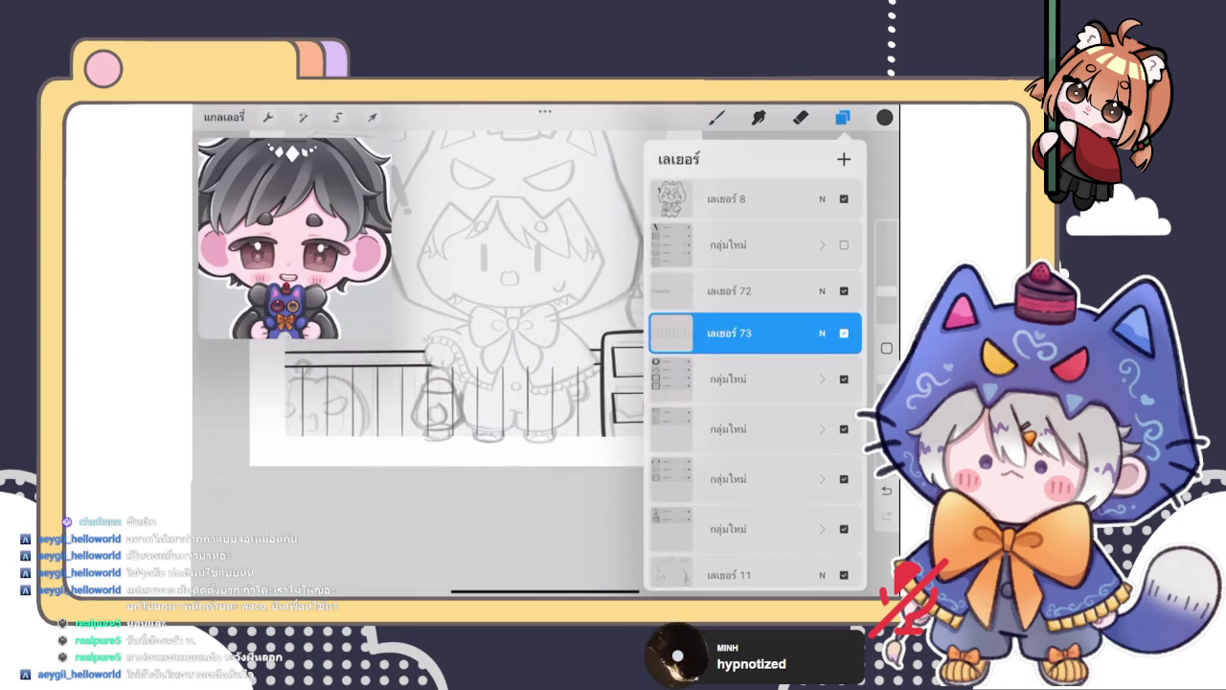
Erase a bit of railing near the dresser
left_click(801, 117)
scroll(522, 307, "up", 2)
left_click(497, 356)
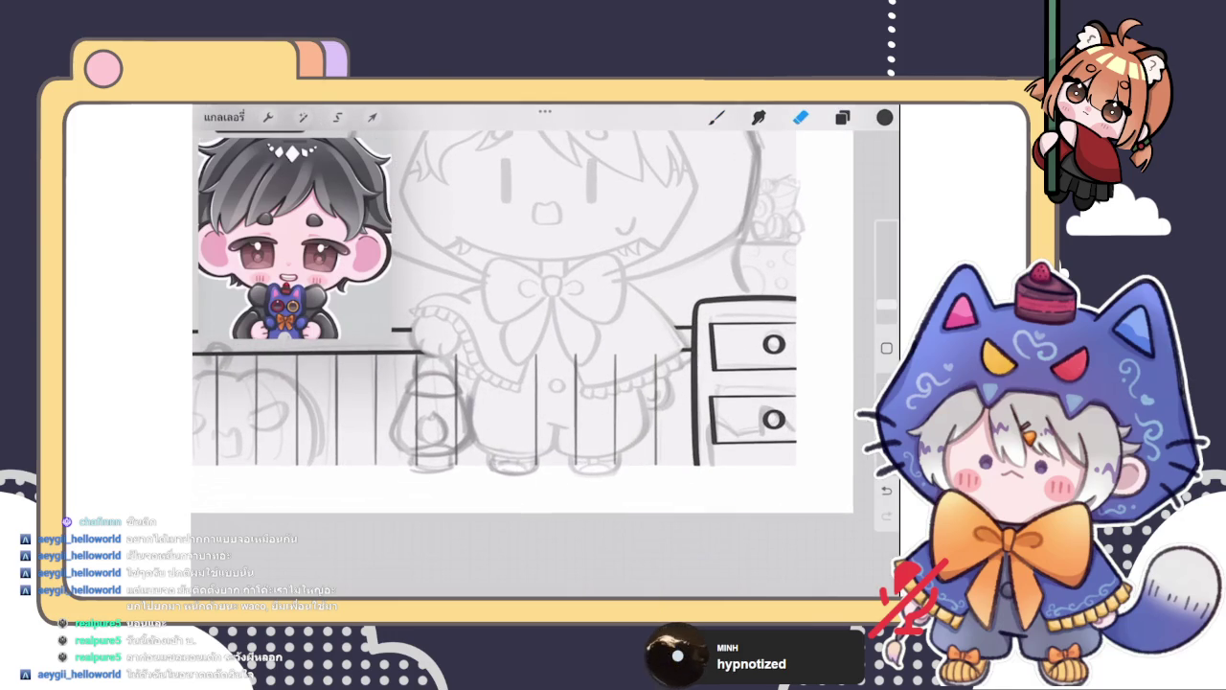